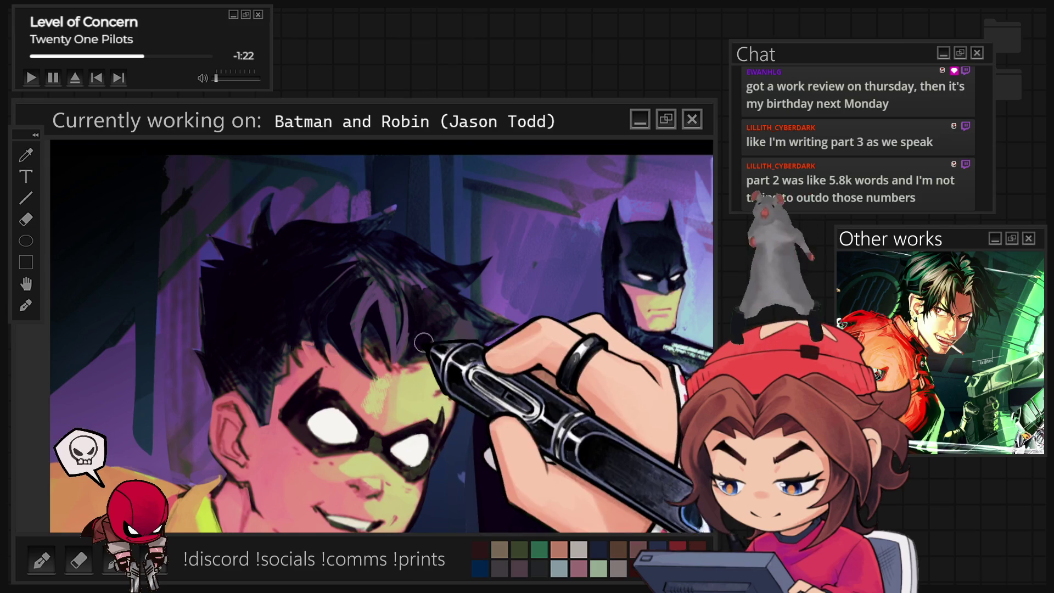
Dab a light yellow highlight on Robin's forehead and a brownish shadow on his collar.
drag(407, 371, 378, 381)
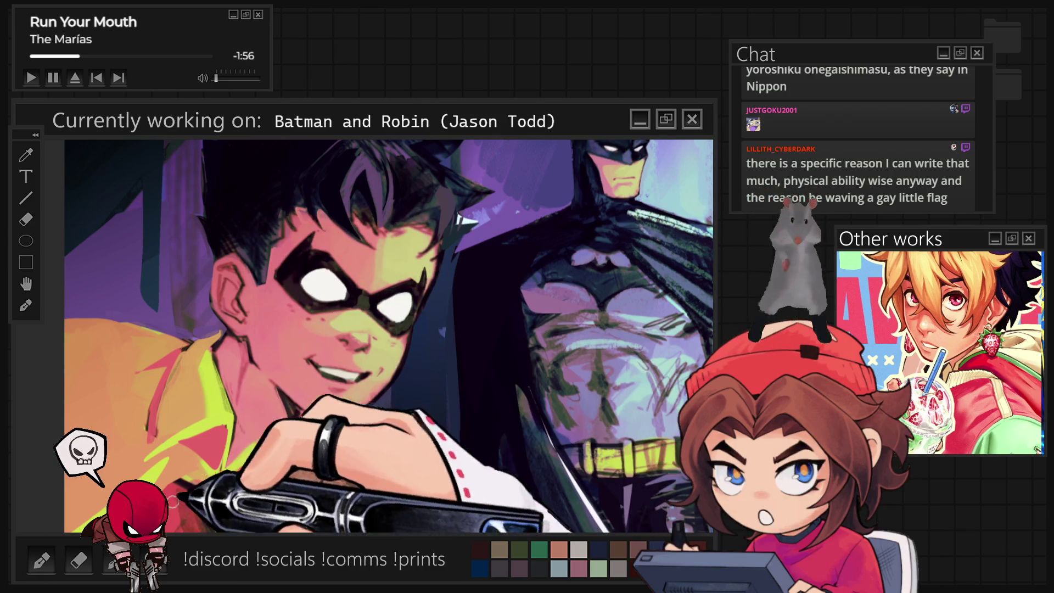
mouse_move(187, 433)
mouse_down()
mouse_move(200, 417)
mouse_move(221, 426)
mouse_up()
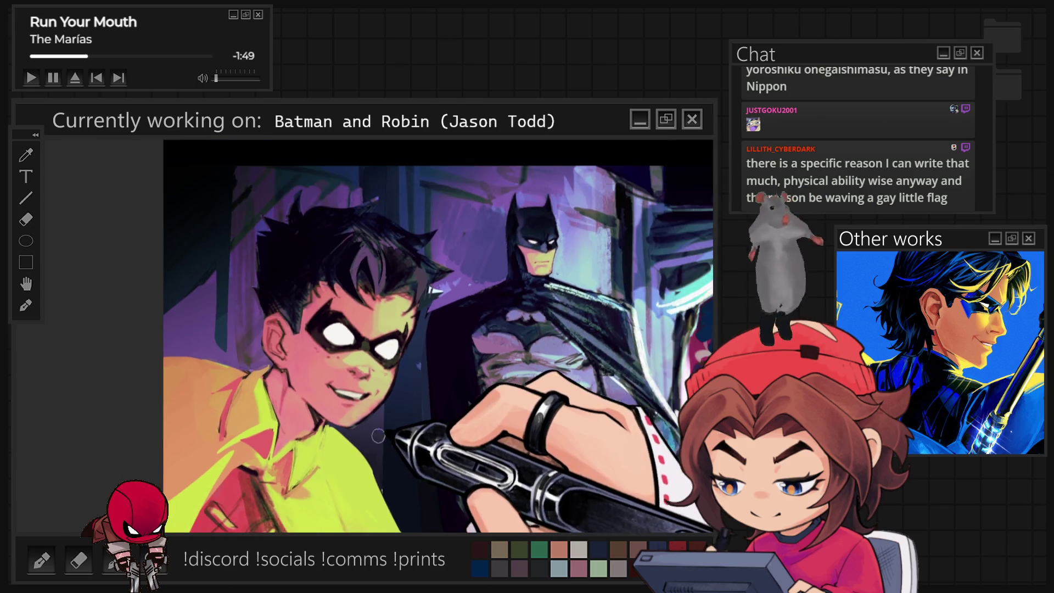
Zoom in on Robin's face and paint purple and light strokes into his hair.
drag(350, 437, 424, 467)
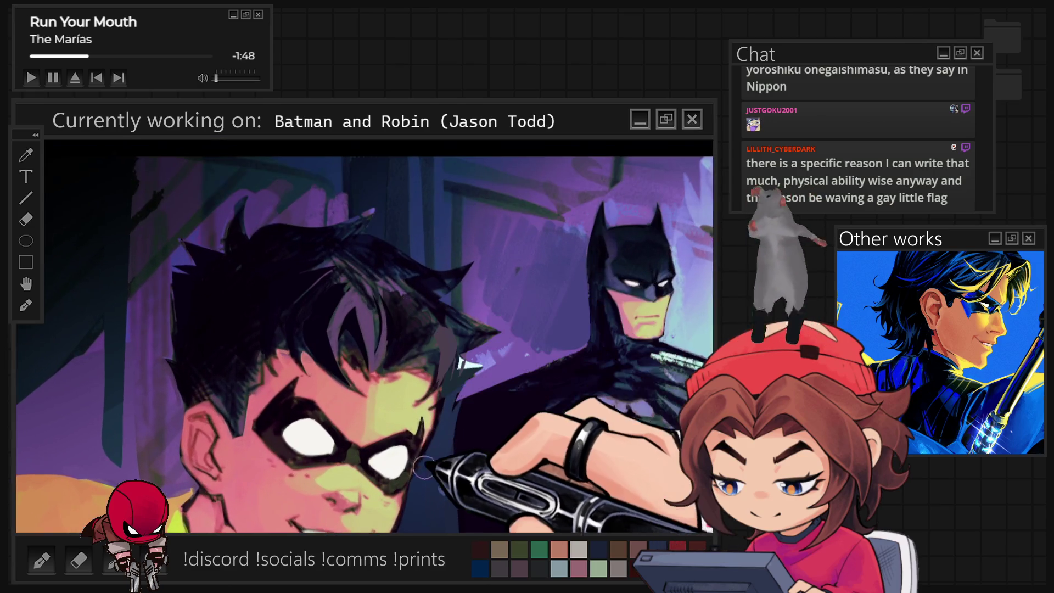
scroll(423, 467, up, 3)
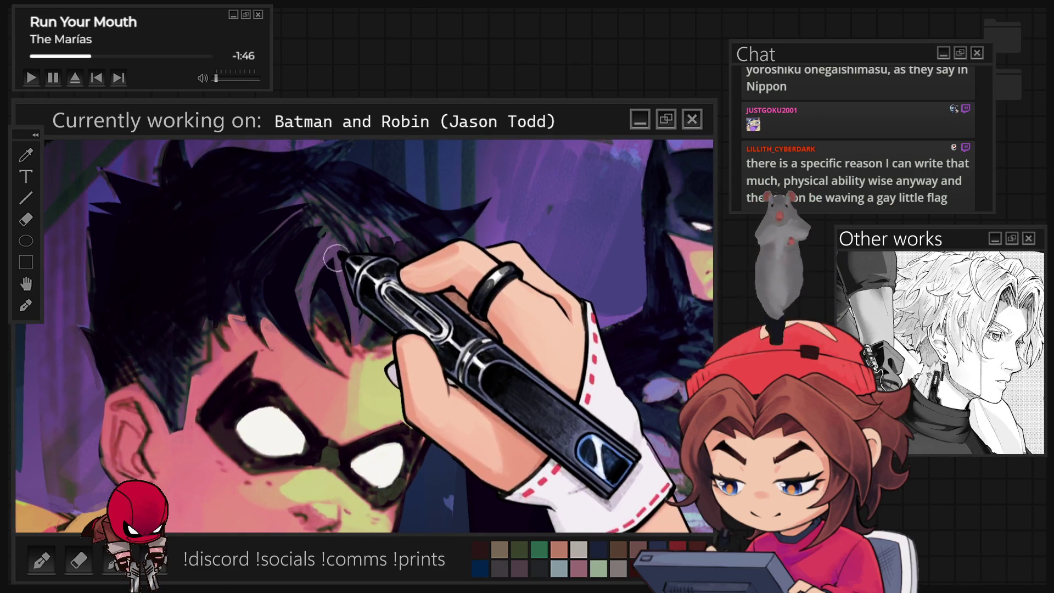
drag(333, 257, 490, 306)
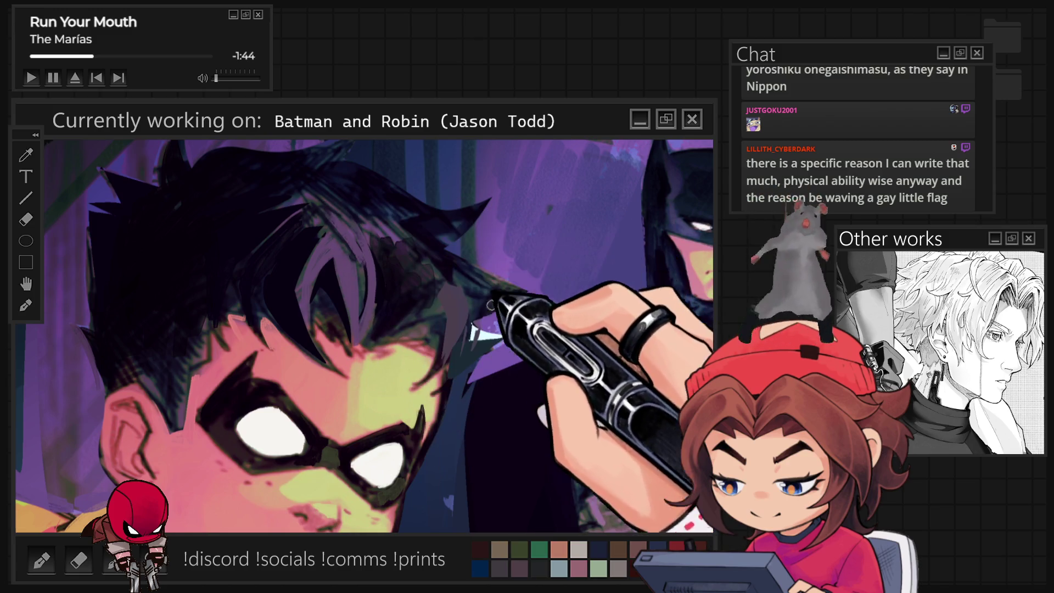
Try grey diagonal strokes on Robin's forehead, undo them, and zoom closer on his eye.
drag(415, 346, 365, 420)
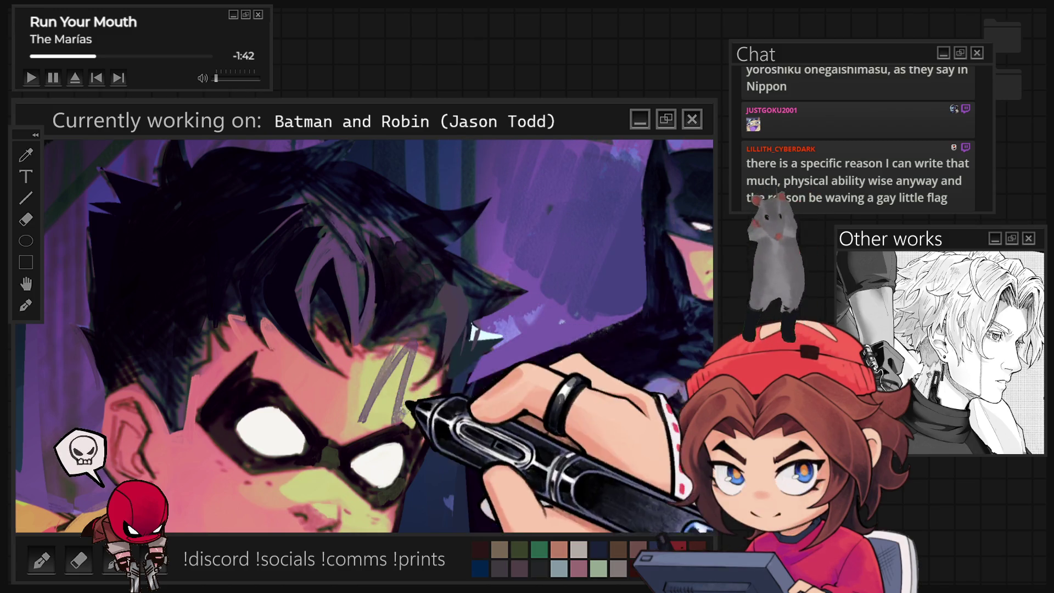
key(ctrl+z)
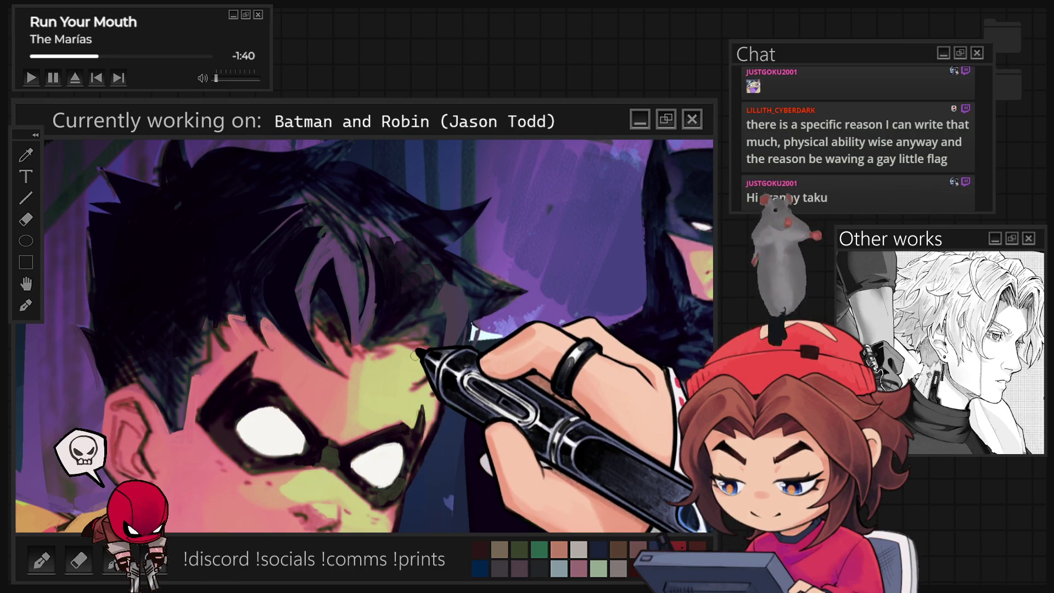
key(ctrl+minus)
key(ctrl+plus)
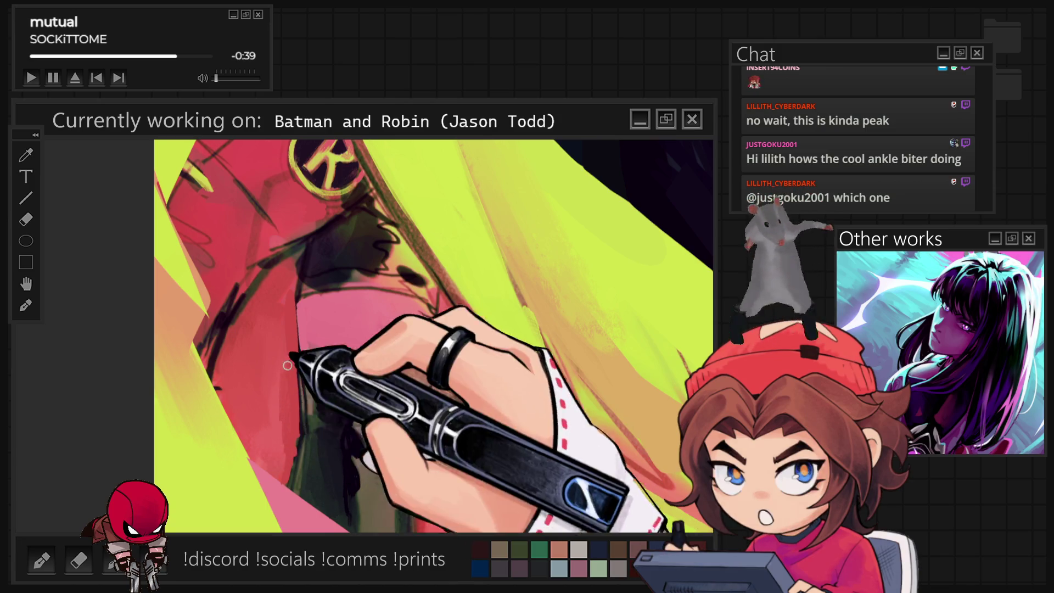
scroll(343, 175, down, 5)
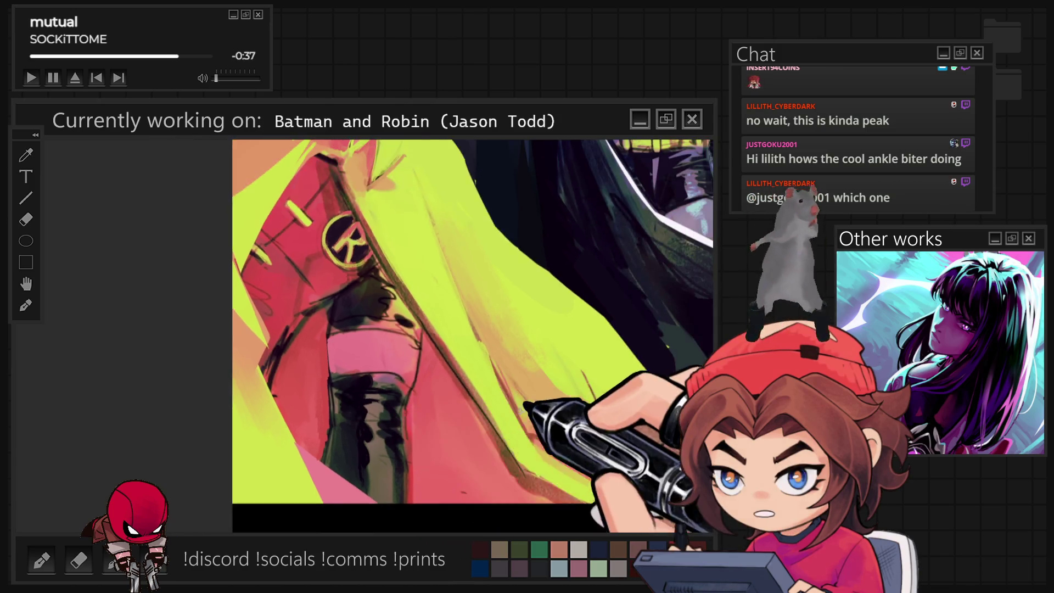
scroll(371, 458, up, 2)
scroll(371, 458, up, 3)
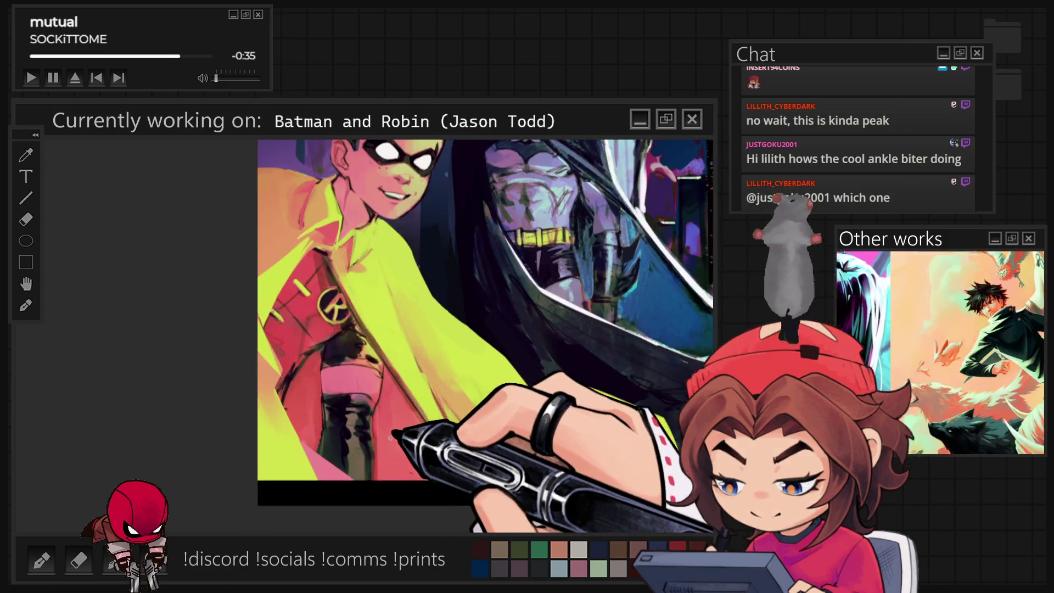
scroll(371, 458, up, 3)
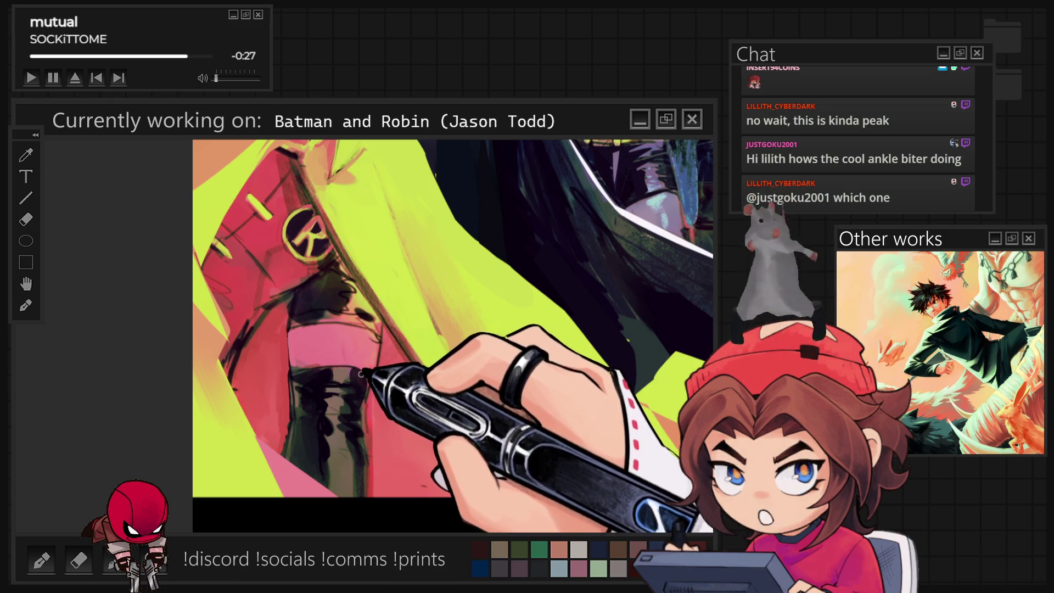
mouse_move(537, 348)
mouse_down()
mouse_move(345, 321)
mouse_move(375, 350)
mouse_up()
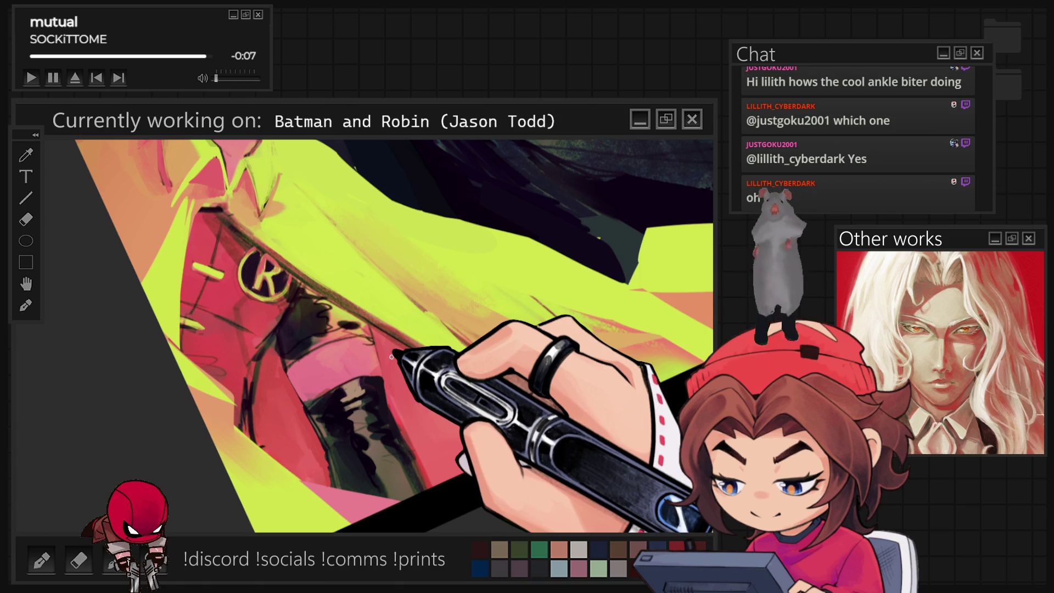
Reset the canvas view to unrotated and zoomed out, then zoom back in to continue painting.
key(ctrl+0)
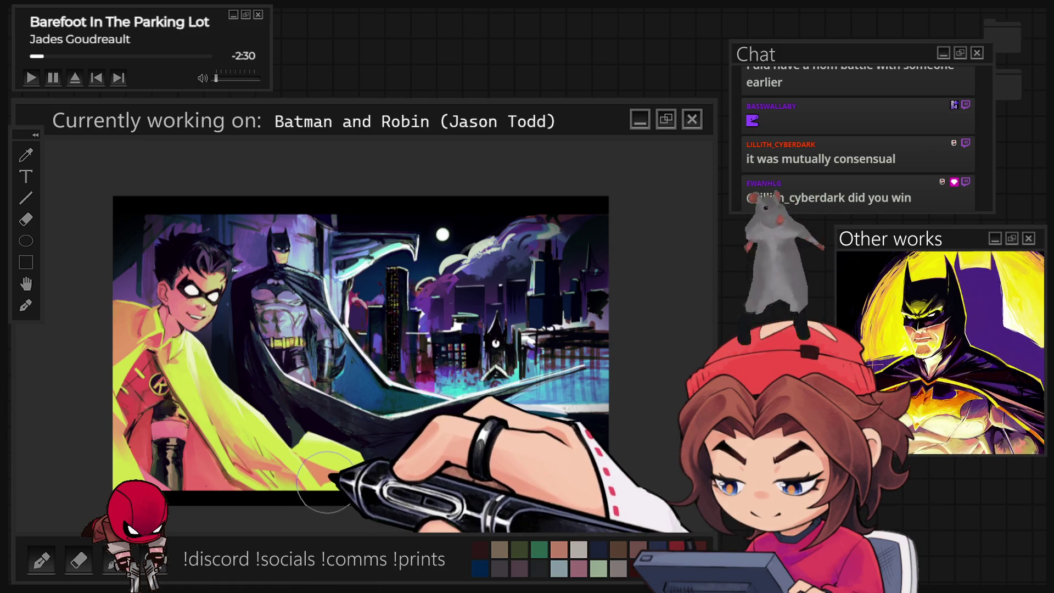
scroll(258, 360, up, 4)
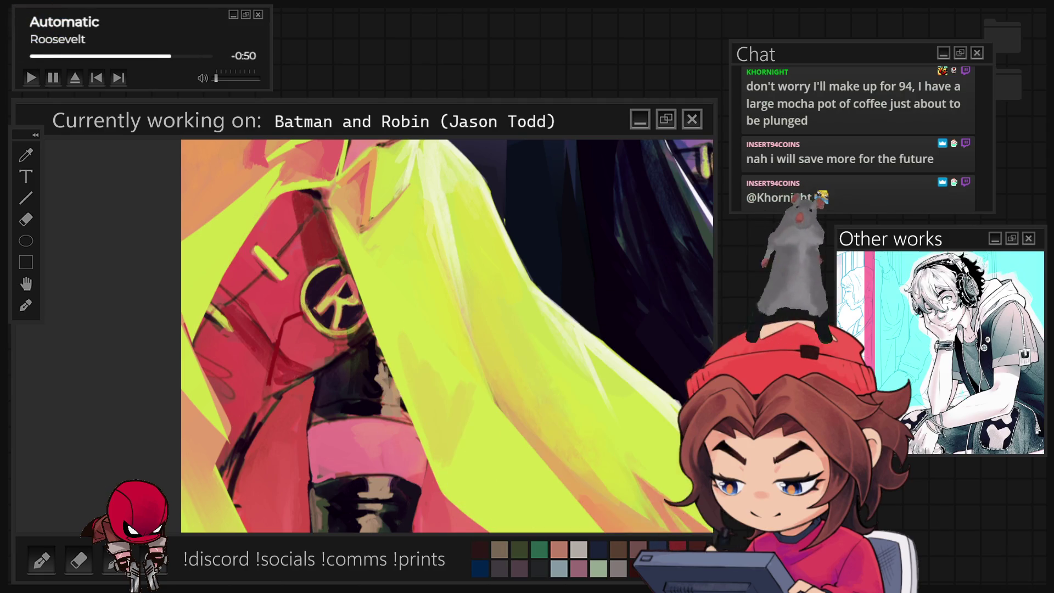
Check Robin's face, the R emblem and cape, then return to the whole painting.
key(ctrl+0)
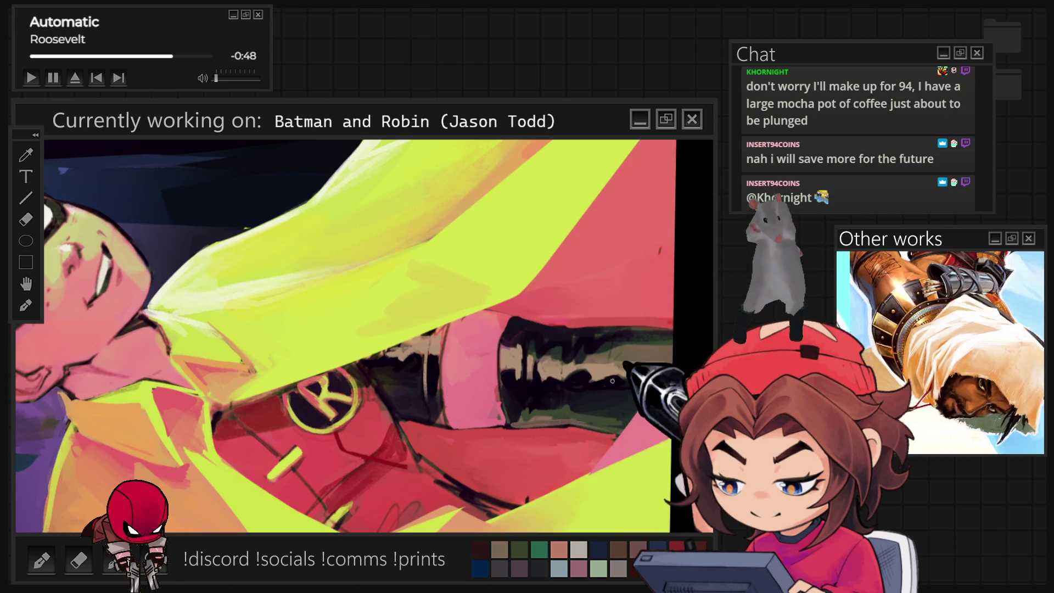
key(ctrl+0)
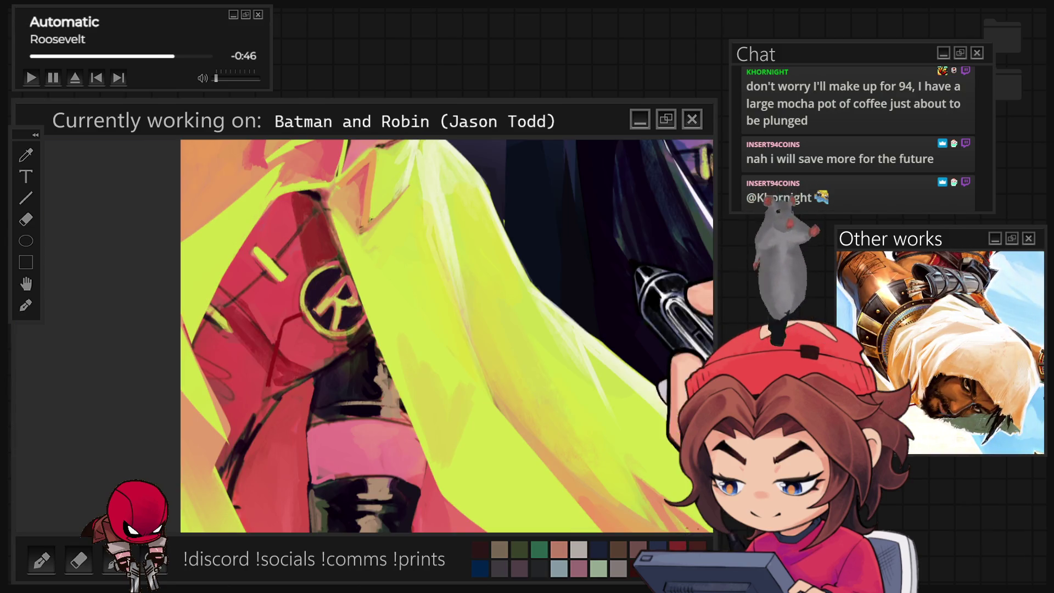
key(ctrl+0)
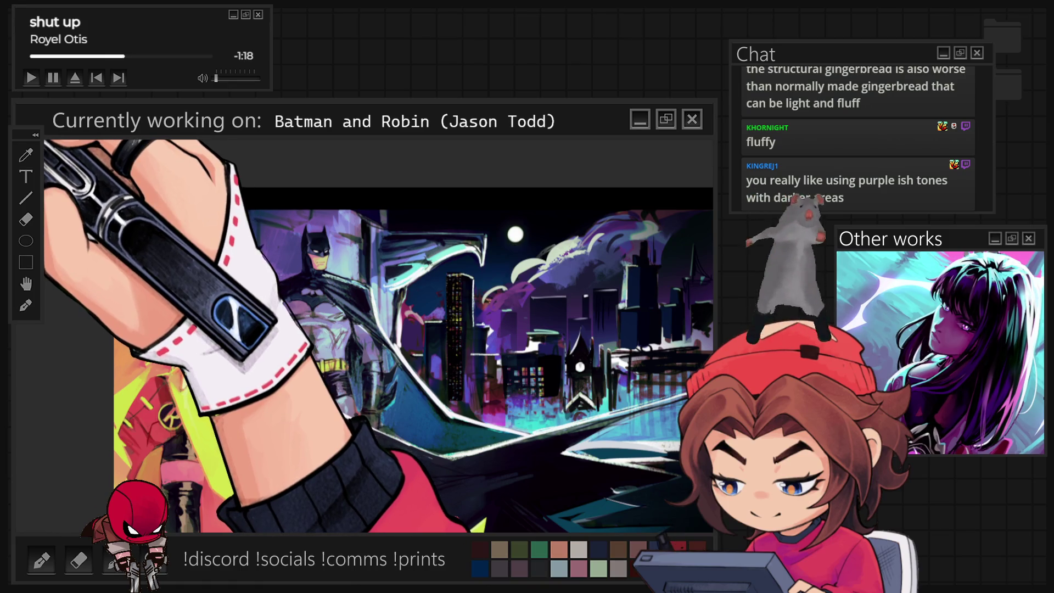
Hide the side palettes for more canvas and bring up the Color Wheel palette.
key(Tab)
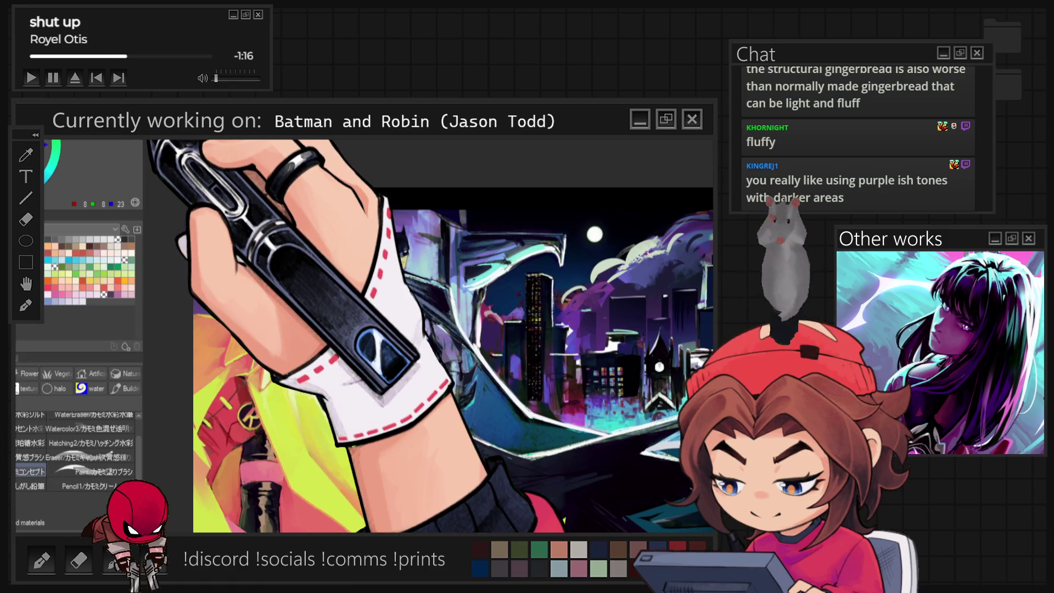
key(Tab)
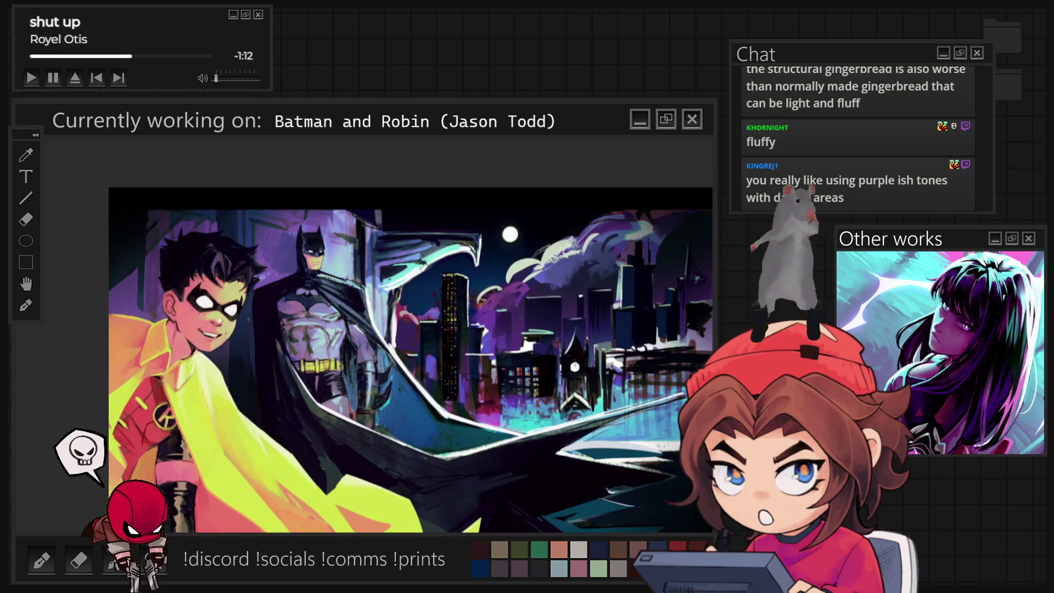
key(Tab)
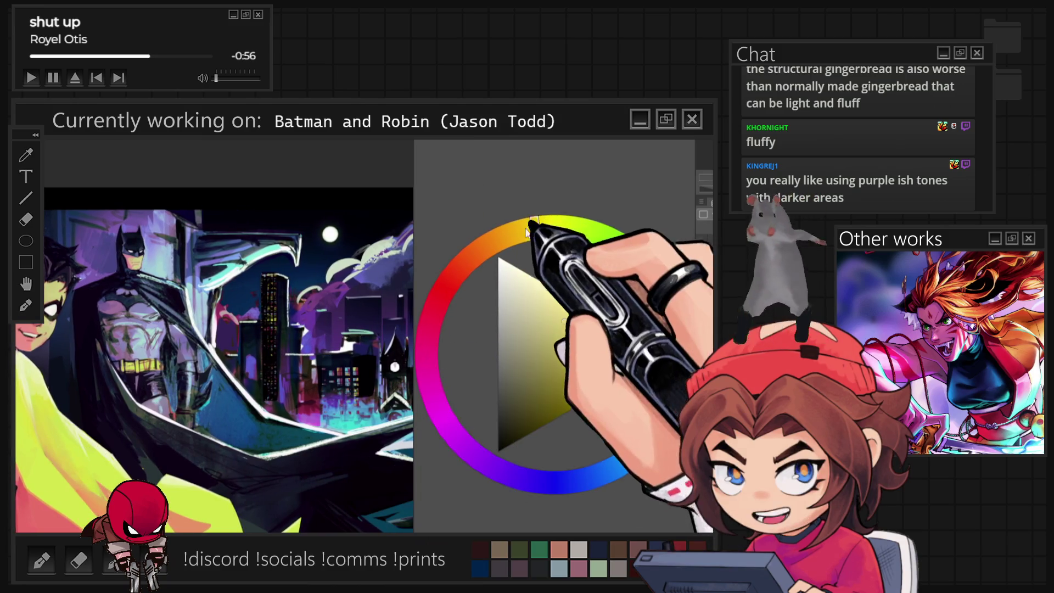
Try orange, blue and yellow hues on the colour wheel, settling near yellow-orange.
mouse_move(538, 225)
mouse_down()
mouse_move(500, 237)
mouse_move(553, 477)
mouse_up()
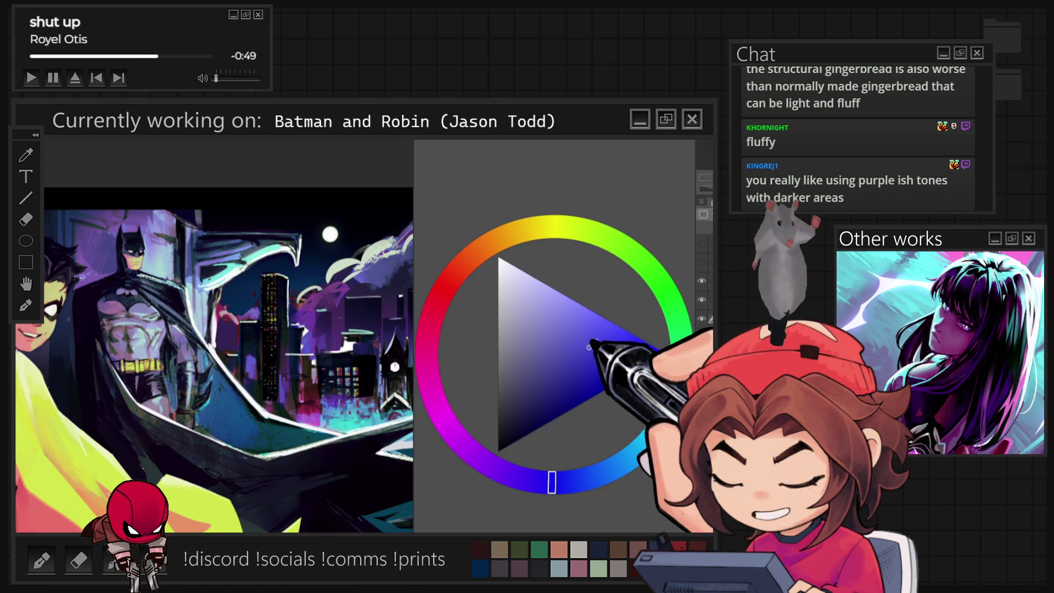
click(536, 227)
click(599, 473)
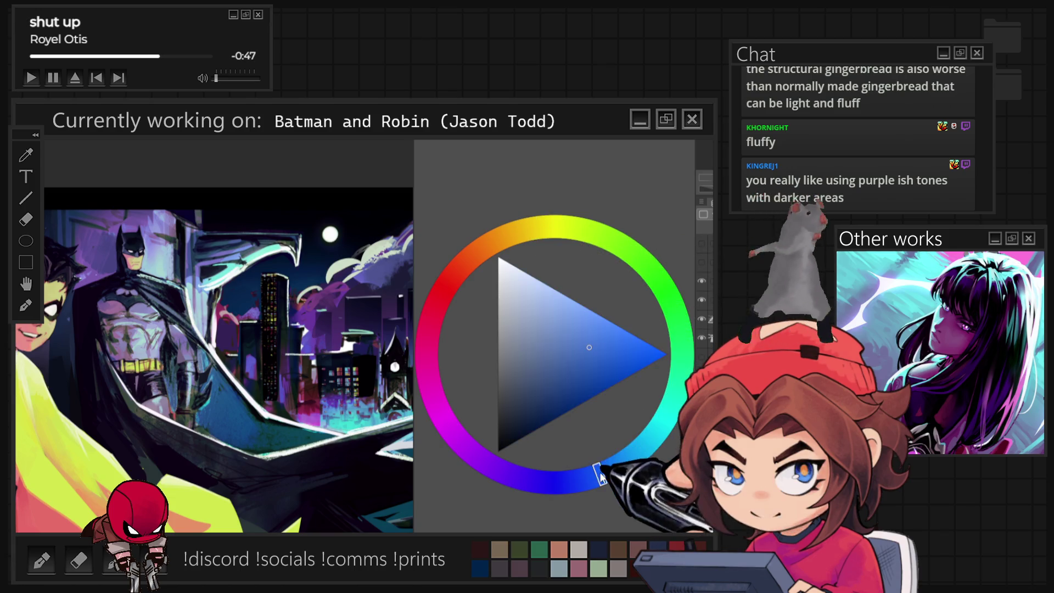
click(533, 227)
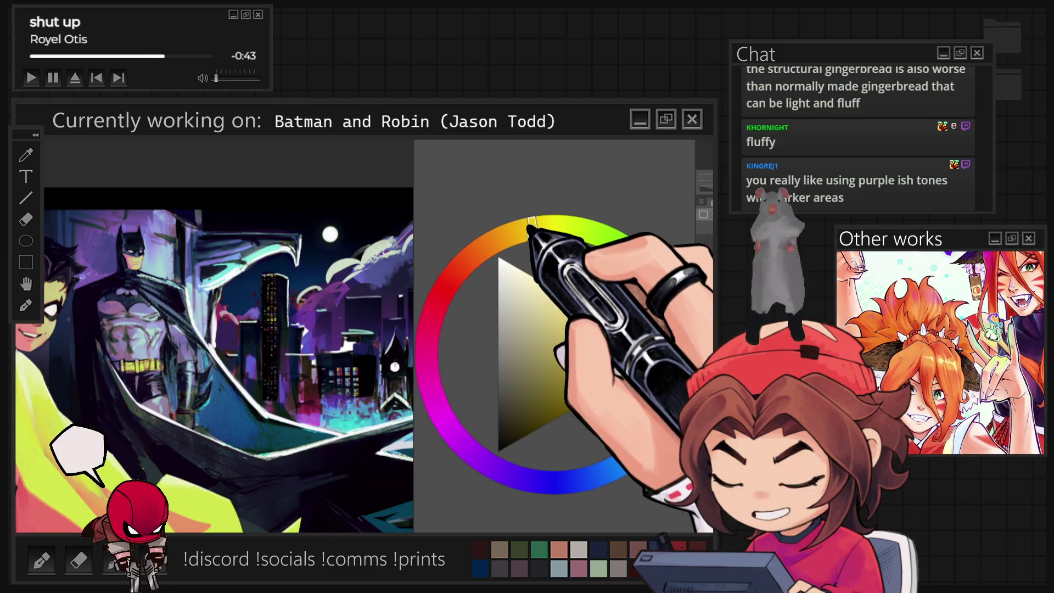
click(504, 235)
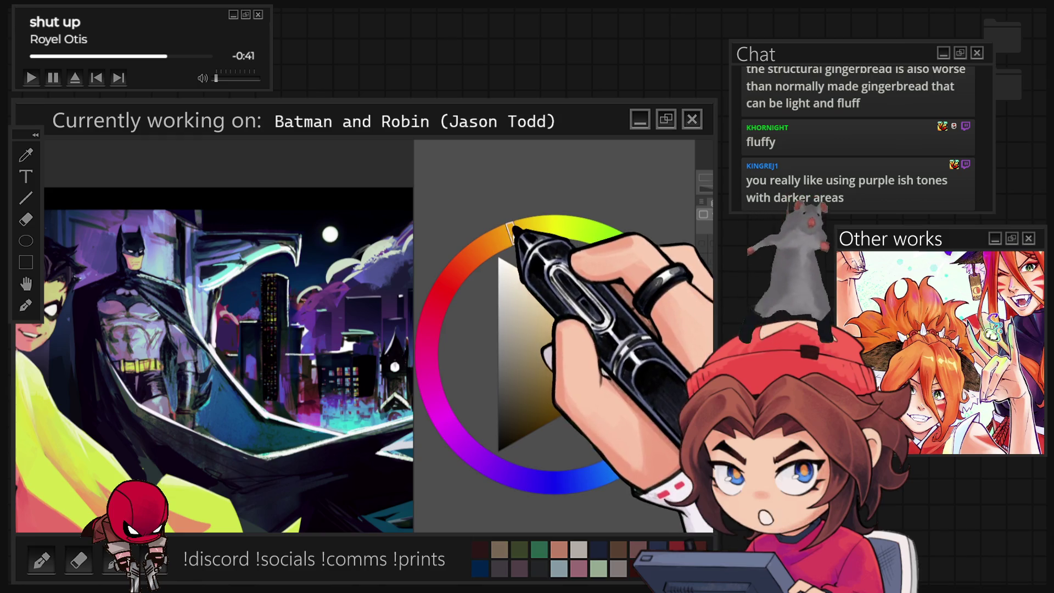
click(501, 236)
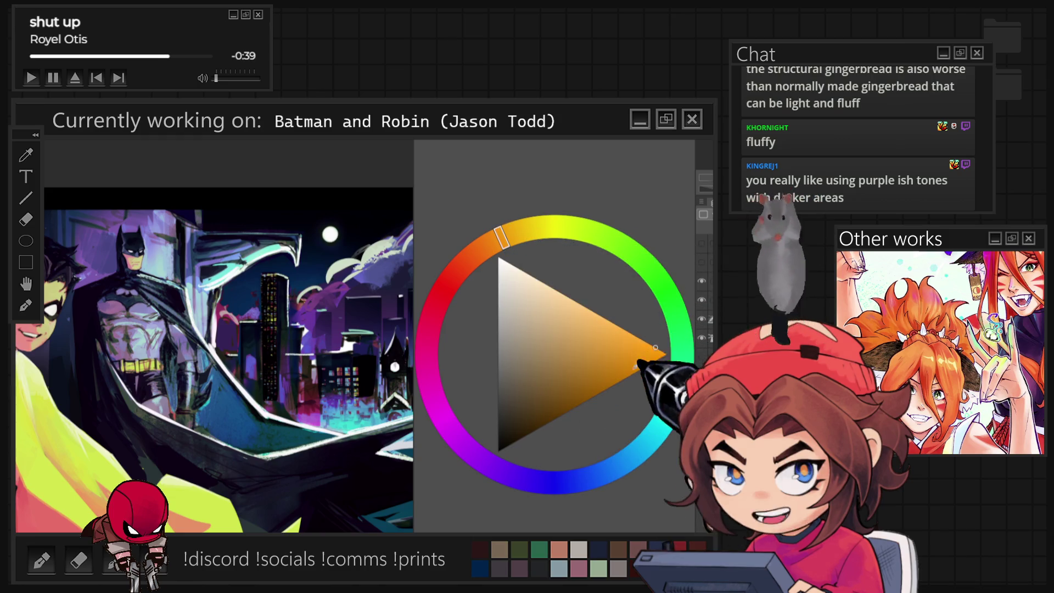
click(509, 234)
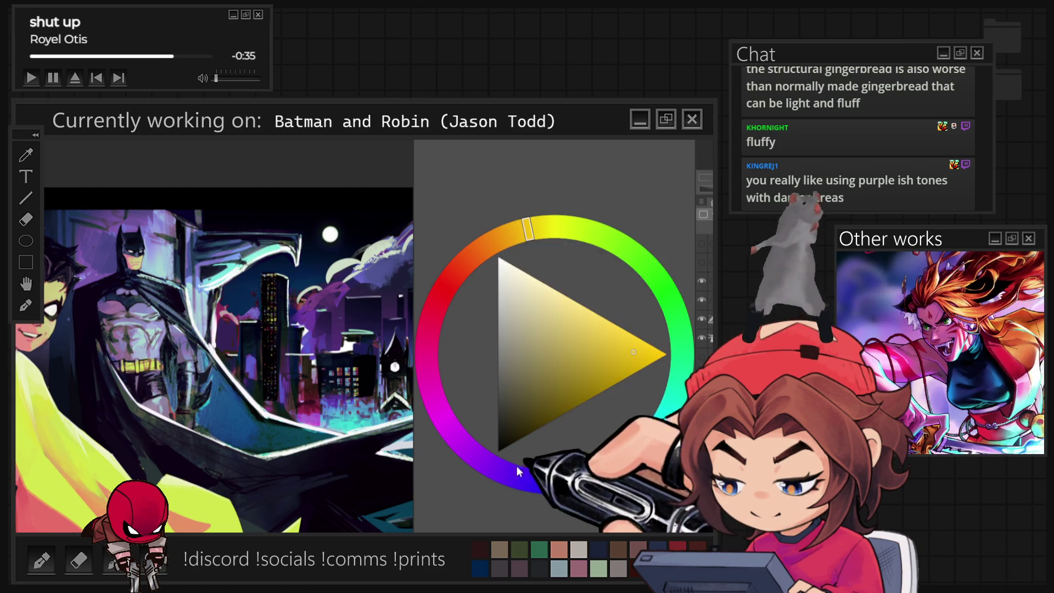
Pick a purple hue, then compare it against the pale muted yellow sub colour.
click(471, 452)
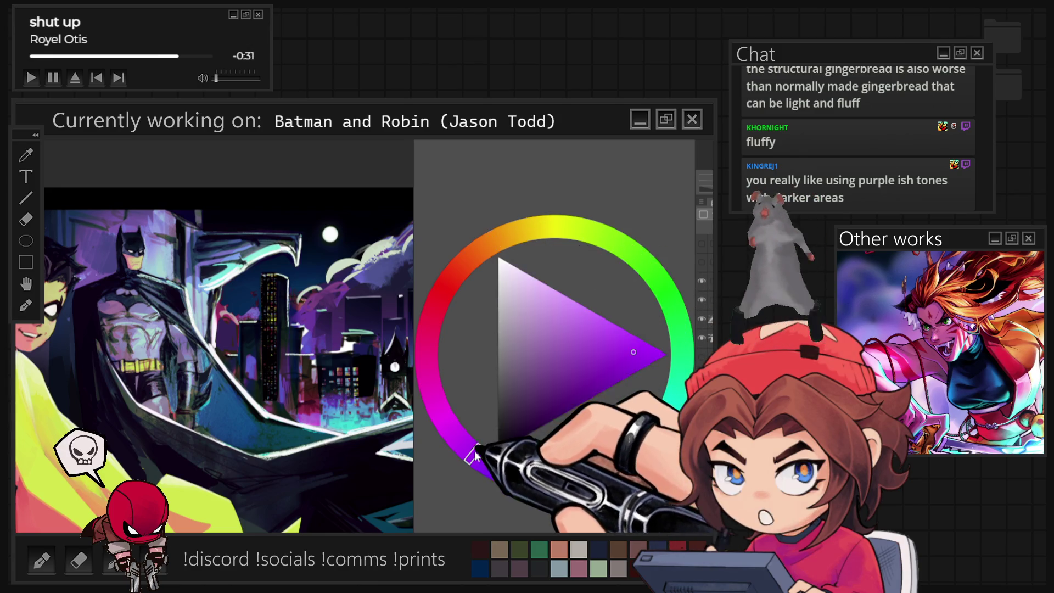
click(491, 242)
click(471, 445)
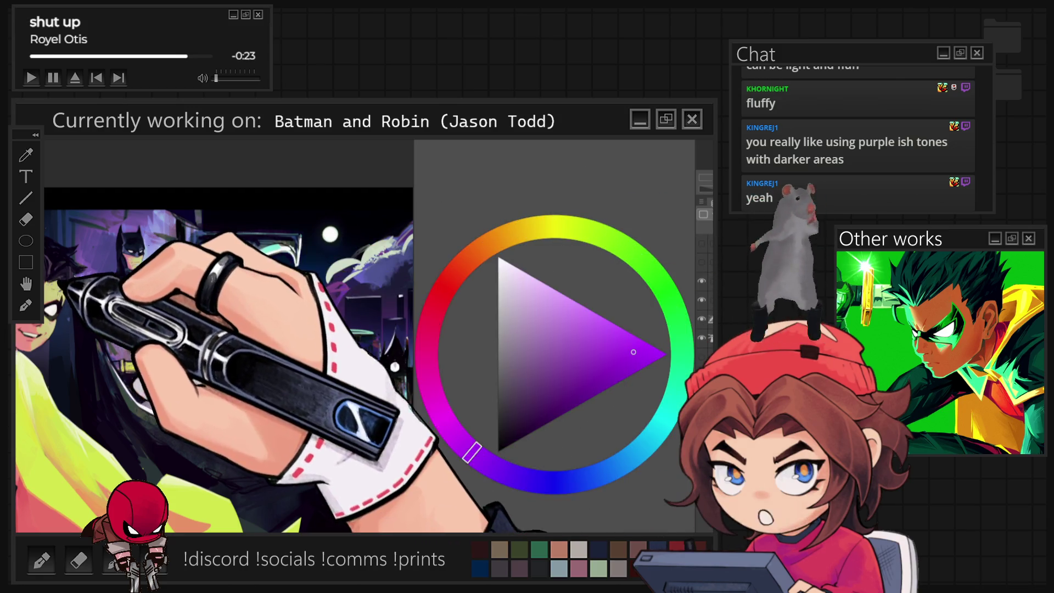
key(x)
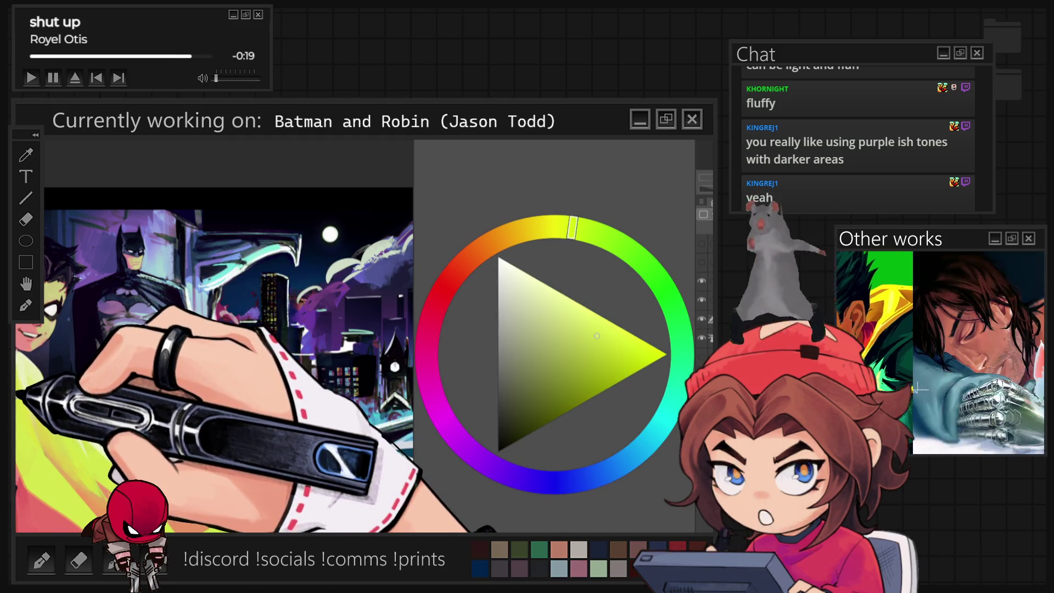
key(x)
key(x)
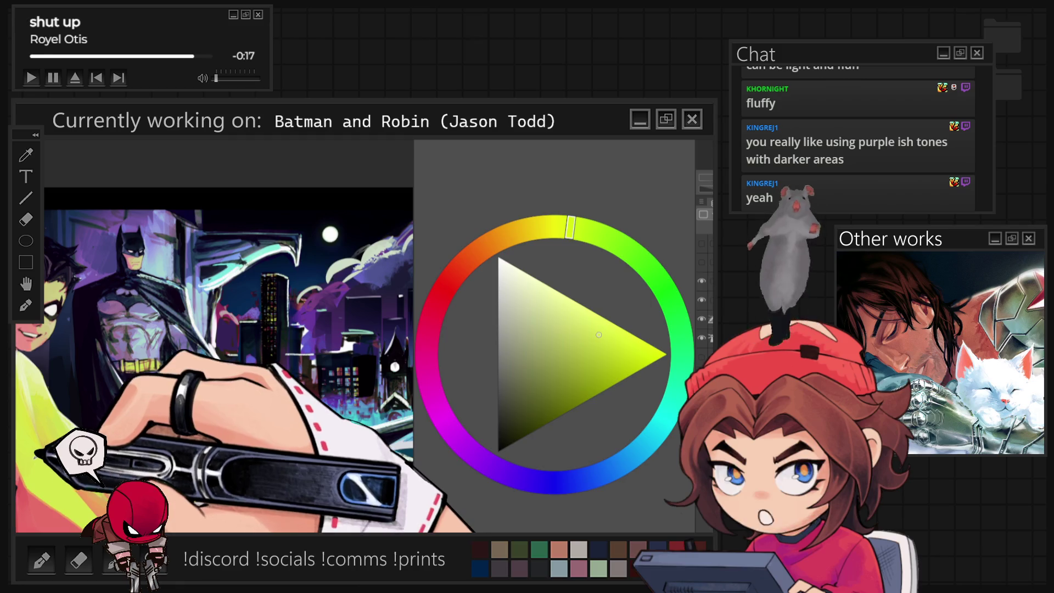
key(minus)
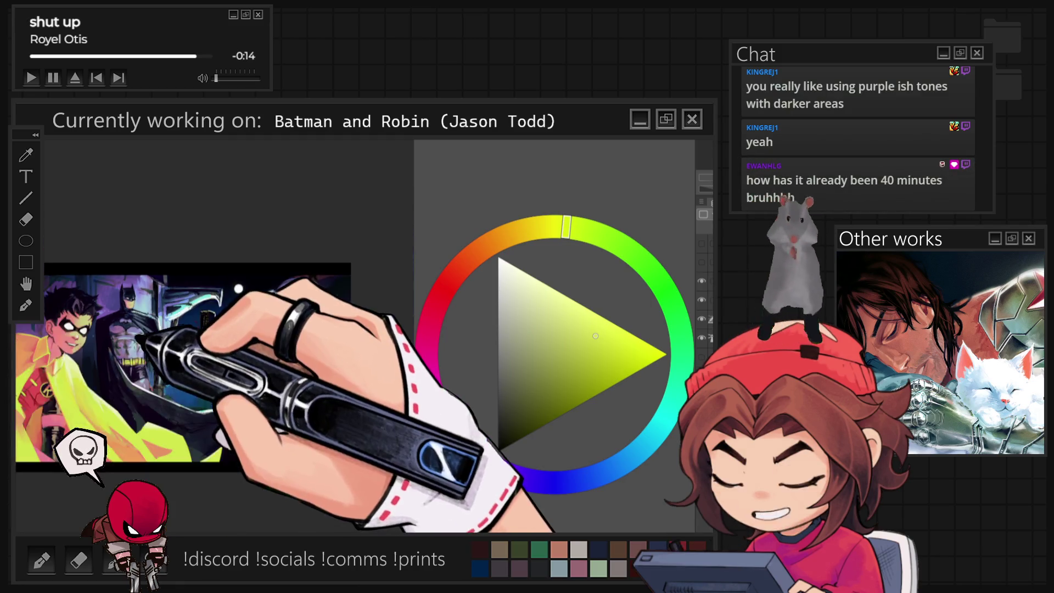
Cycle the drawing colour through purple, yellow and cyan-blue.
key(x)
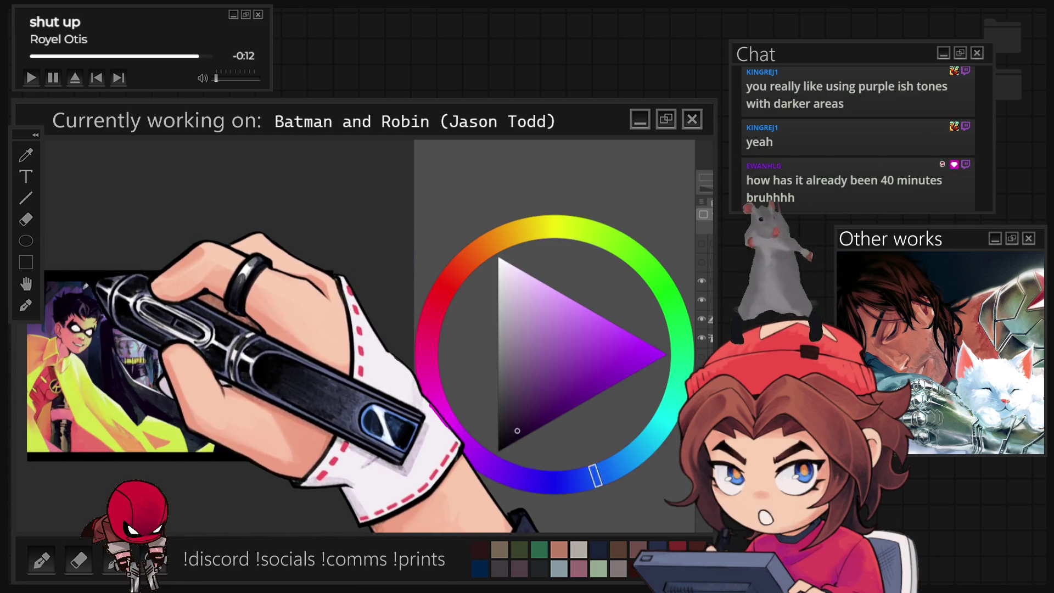
key(x)
key(x)
key(x)
key(x)
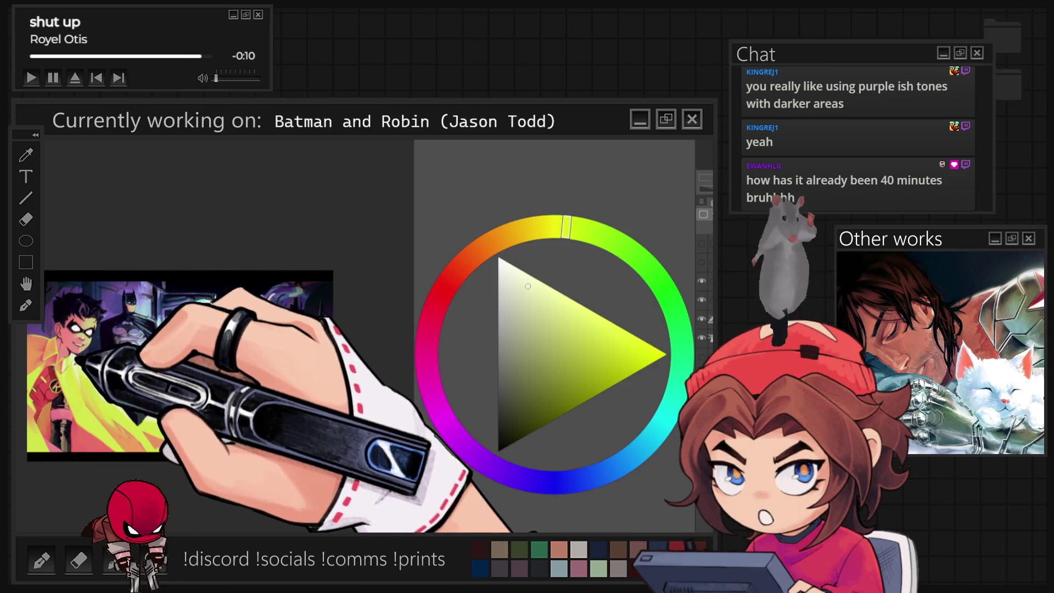
key(x)
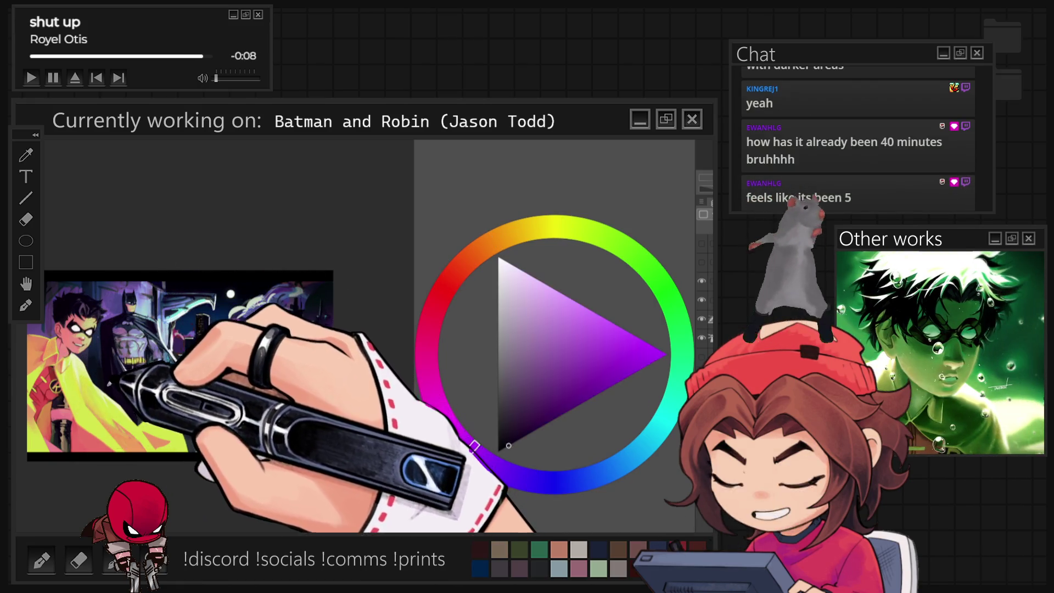
key(x)
key(x)
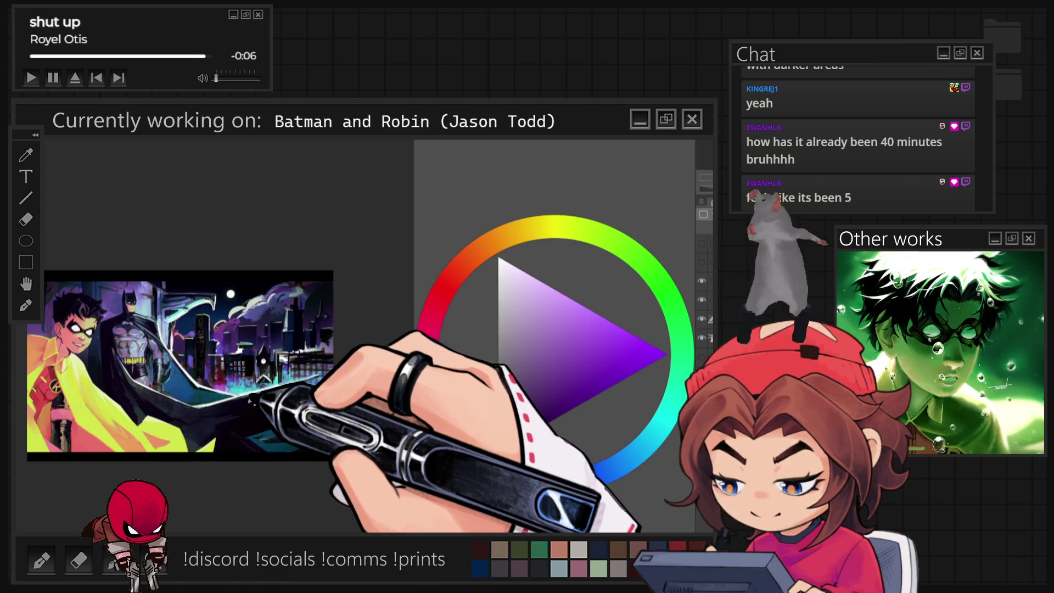
key(x)
key(x)
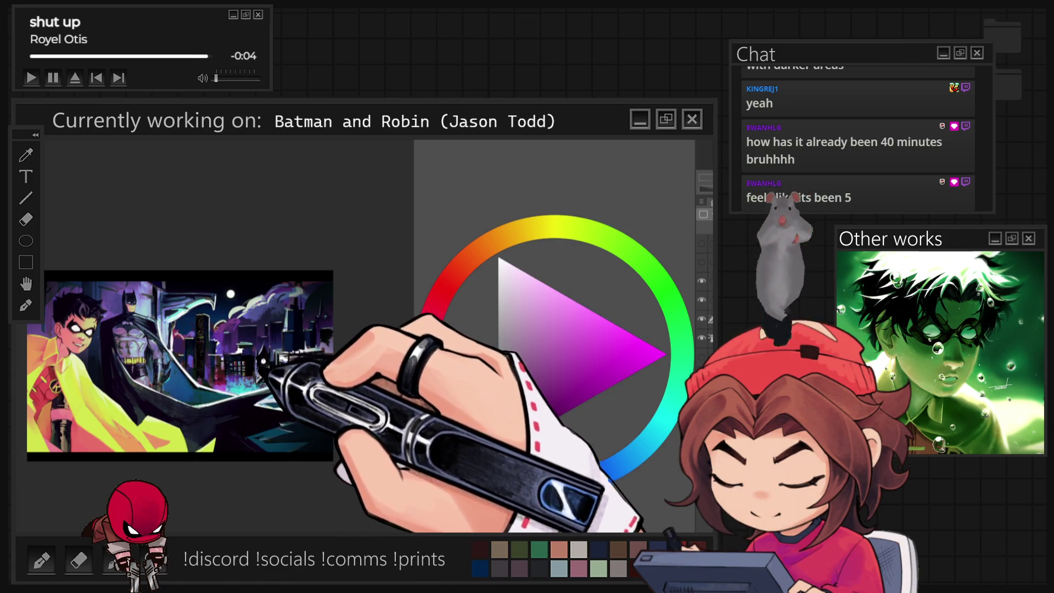
key(x)
key(x)
Set the drawing colour to a bright yellow-green on the colour wheel.
click(581, 339)
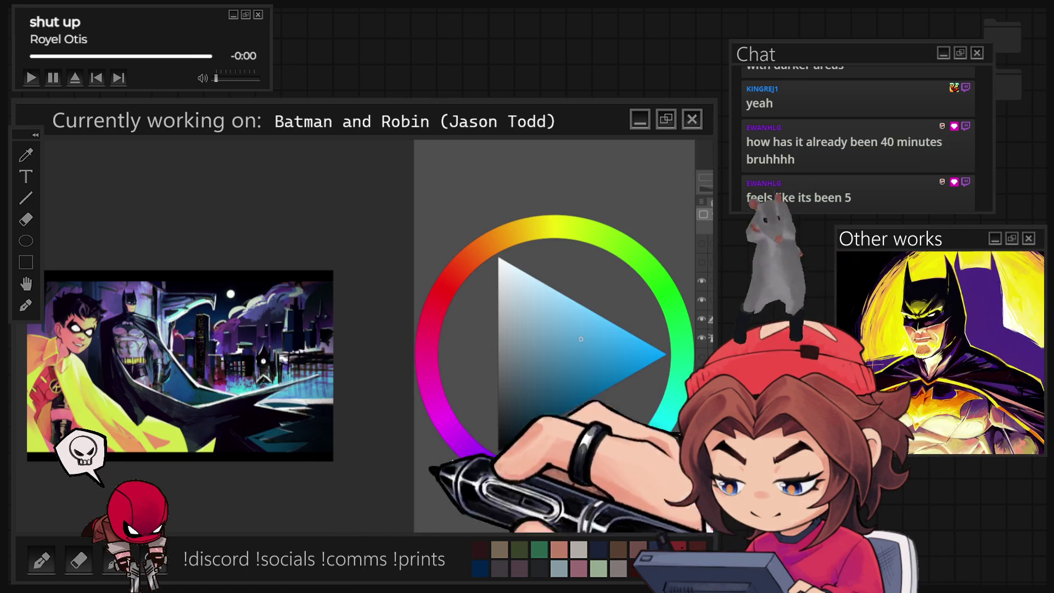
click(666, 292)
drag(666, 291, 662, 286)
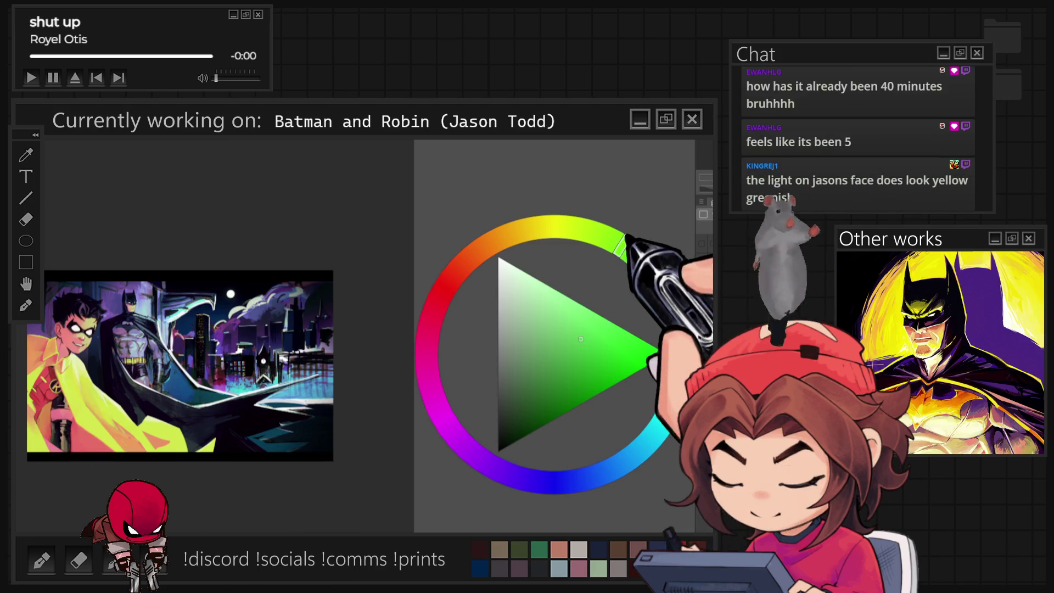
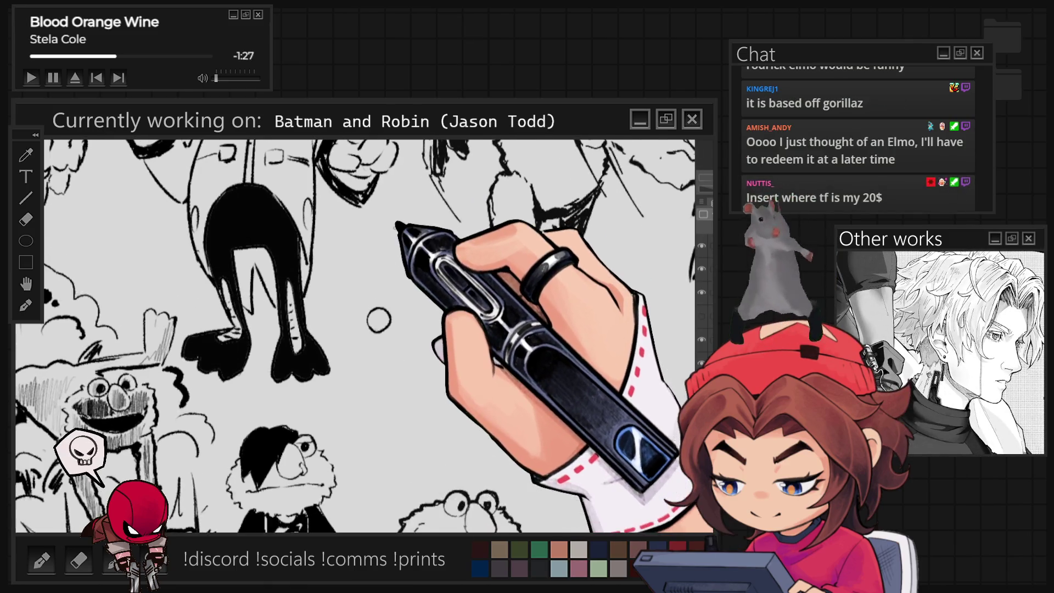
Zoom in and try a zigzag hair stroke between the Elmo sketches, then undo it twice.
scroll(382, 304, up, 1)
scroll(375, 324, up, 1)
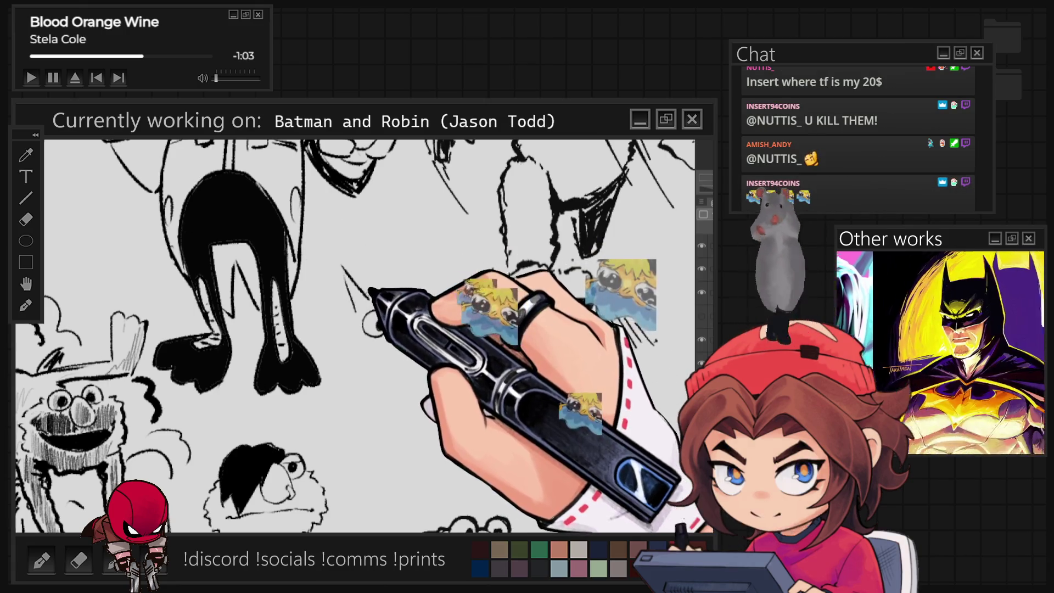
drag(376, 279, 420, 255)
key(ctrl+z)
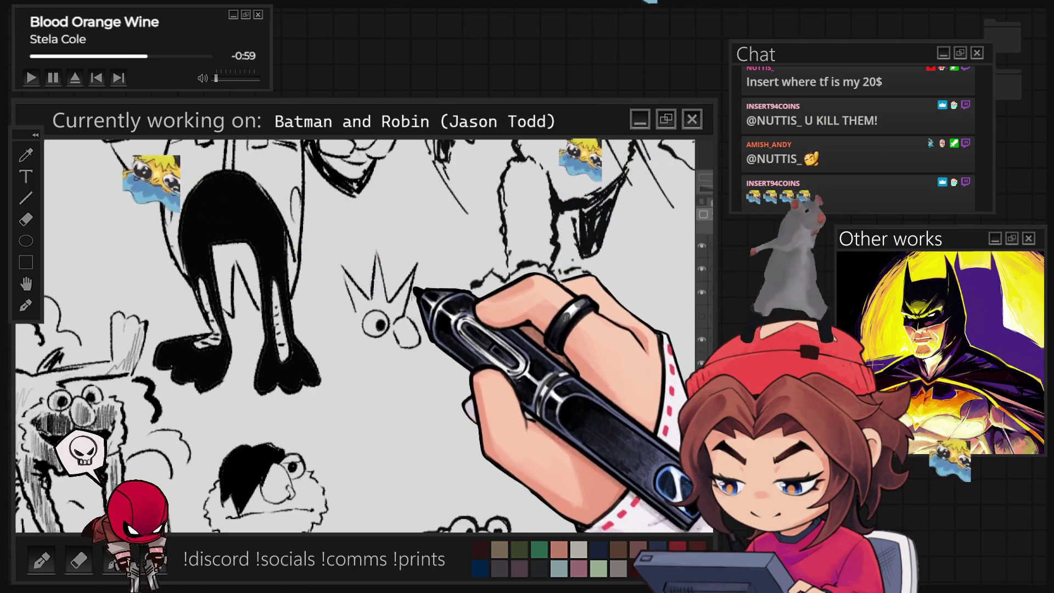
key(ctrl+z)
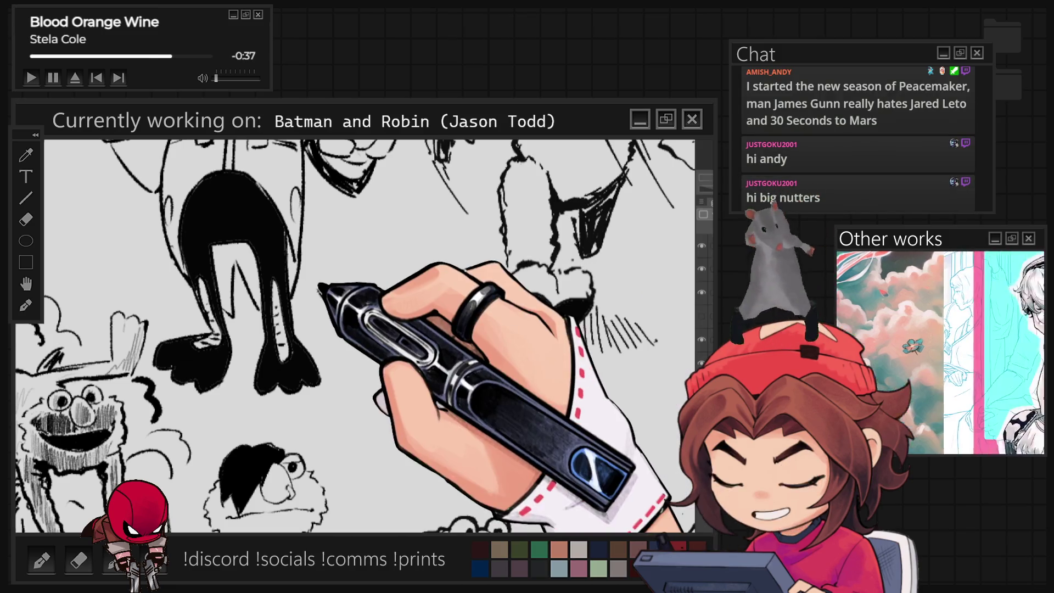
Ink the new Elmo head's spiky hair, round eyes and nose, touching up the right eye.
mouse_move(331, 254)
mouse_down()
mouse_move(345, 304)
mouse_move(384, 236)
mouse_up()
drag(365, 323, 420, 343)
drag(398, 285, 422, 271)
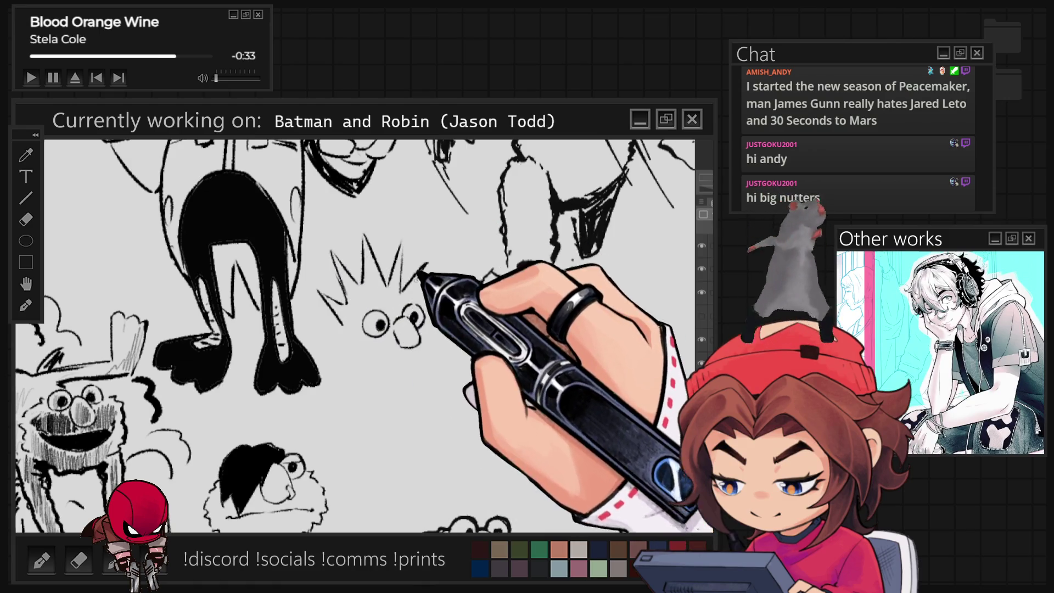
drag(409, 311, 416, 323)
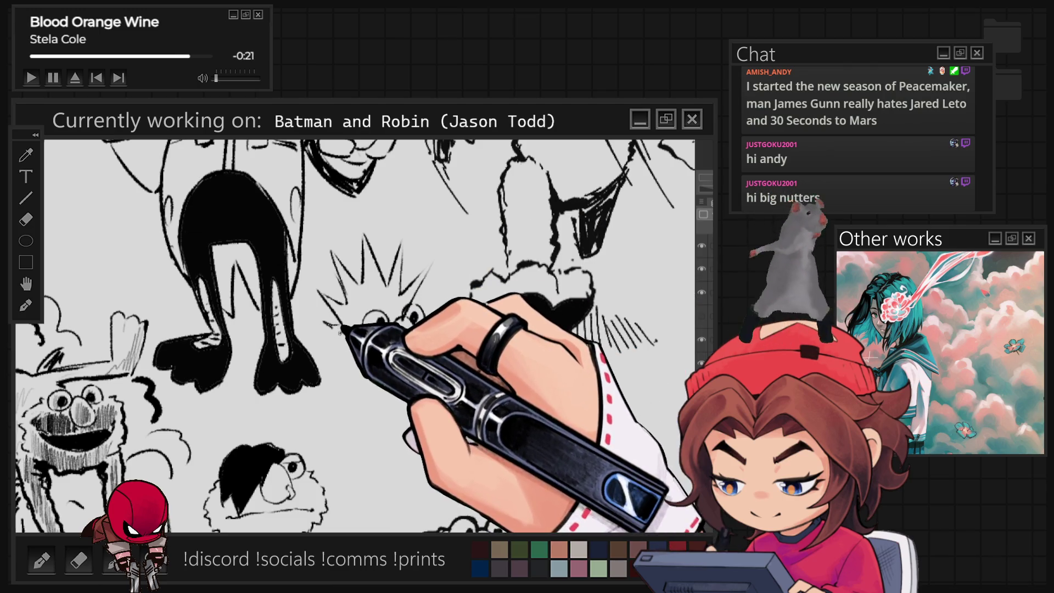
Add left-side fur, the face and a smiling mouth, another hair spike, then lasso the right eye.
drag(341, 330, 332, 376)
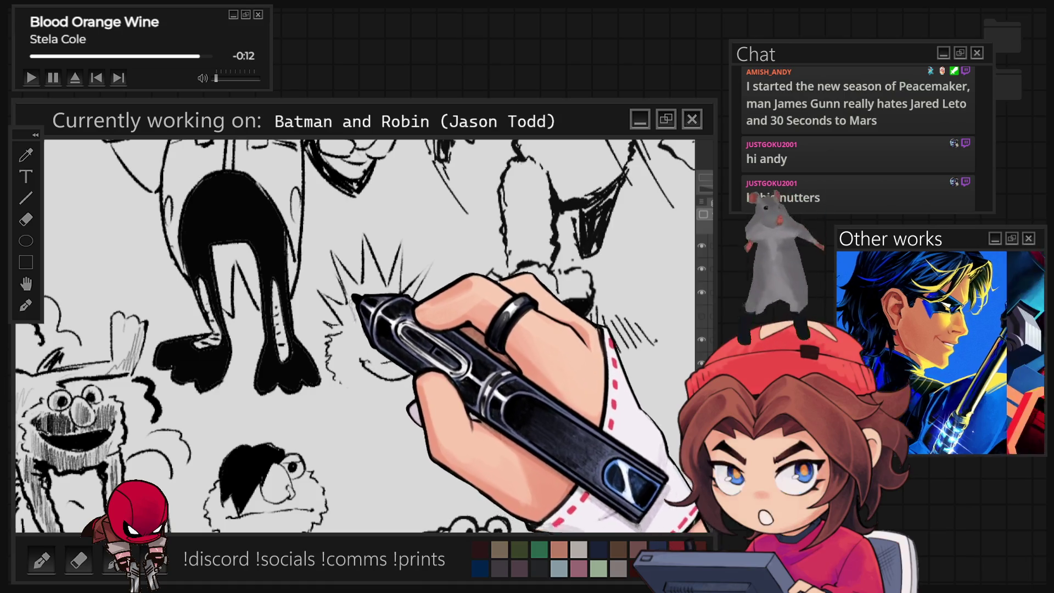
drag(360, 363, 424, 358)
mouse_move(374, 316)
mouse_down()
mouse_move(411, 344)
mouse_move(423, 324)
mouse_up()
mouse_move(436, 256)
mouse_down()
mouse_move(406, 291)
mouse_move(417, 320)
mouse_up()
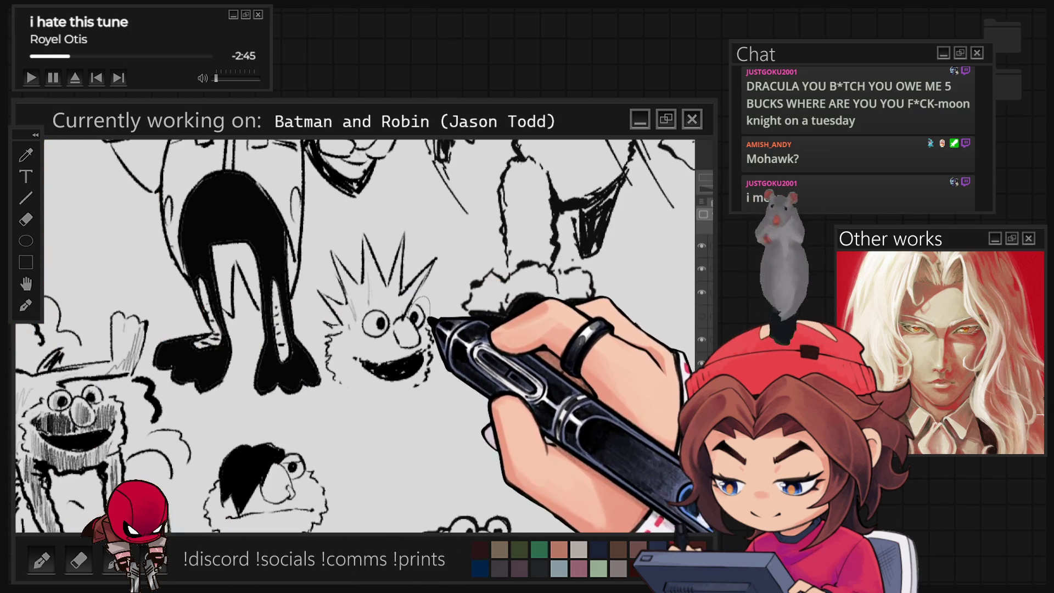
drag(418, 320, 412, 318)
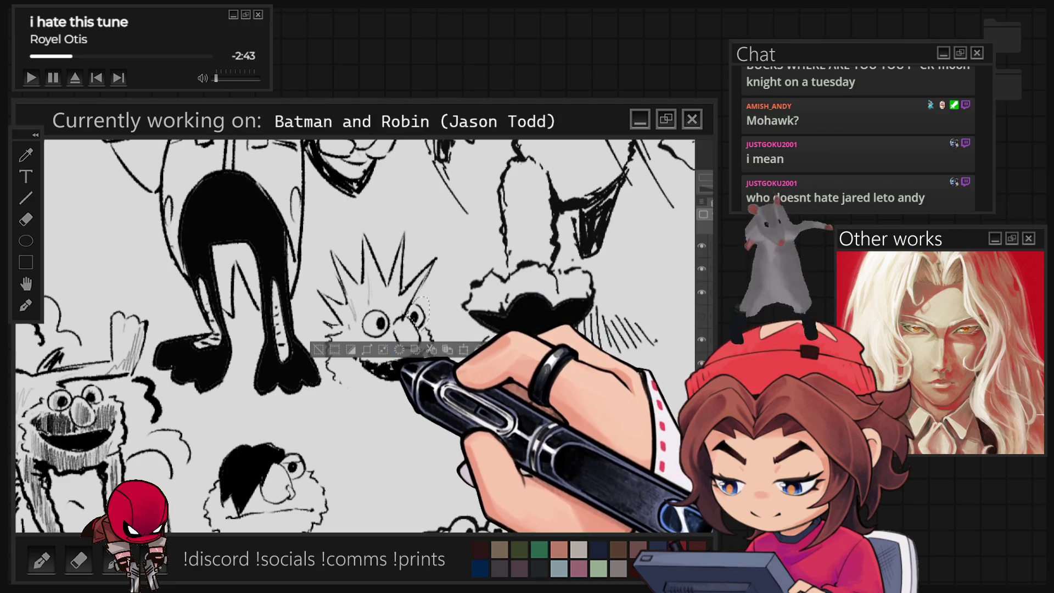
Shift the lassoed right eye slightly left, then ink a black open mouth with hatching beneath.
key(ctrl+t)
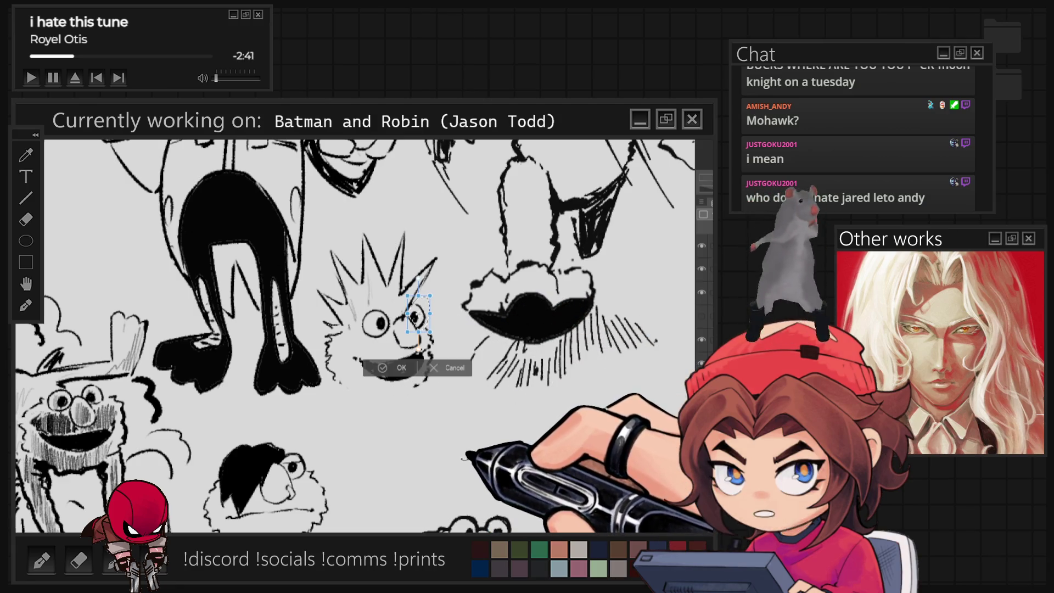
drag(397, 377, 426, 362)
click(379, 368)
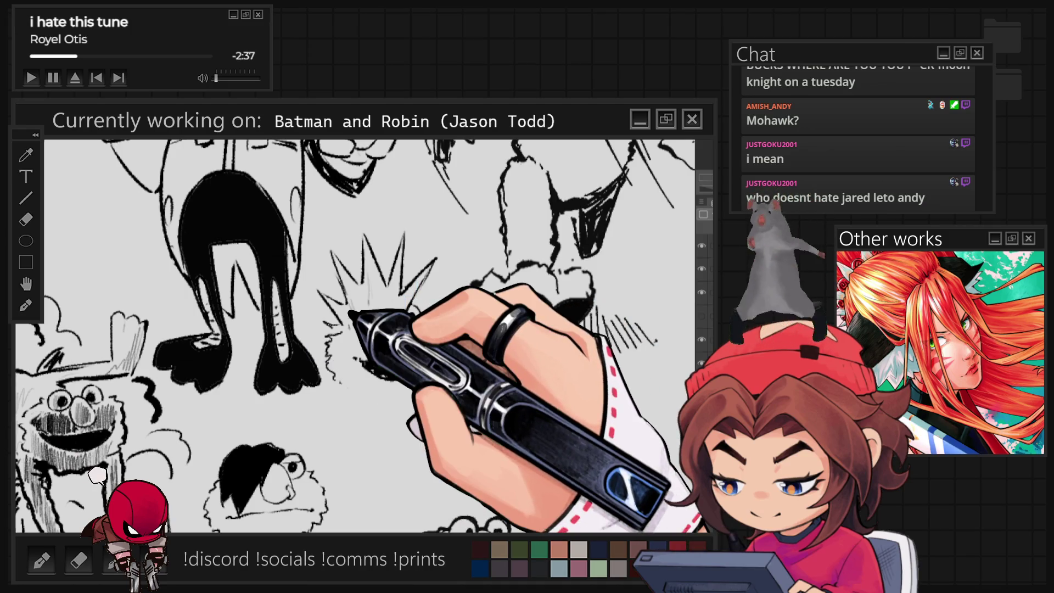
drag(489, 379, 543, 345)
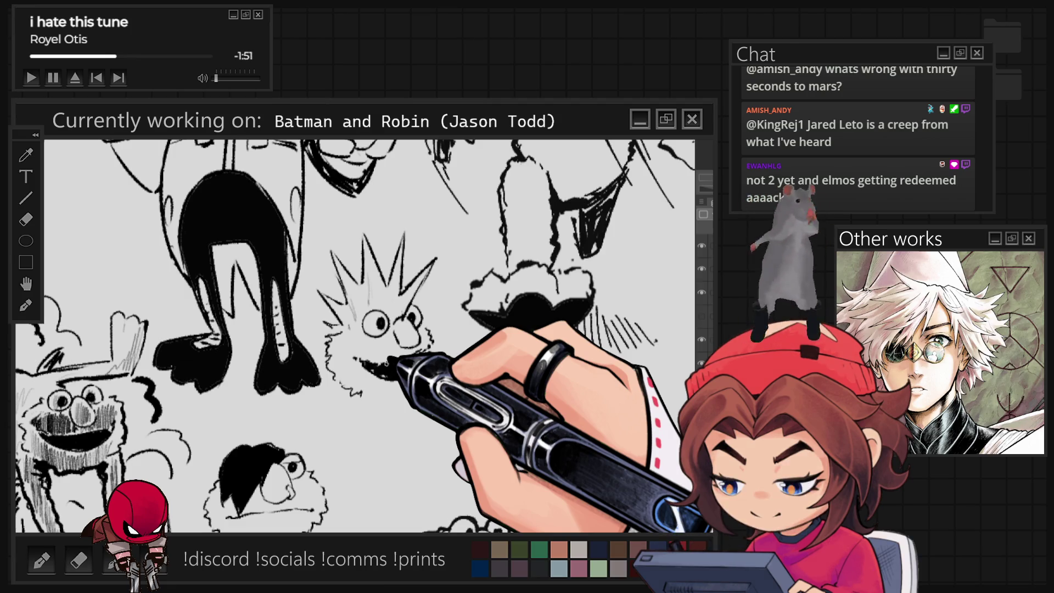
Complete the spiky Elmo's open mouth and sketch his arms below the head.
drag(387, 363, 422, 368)
drag(351, 398, 335, 447)
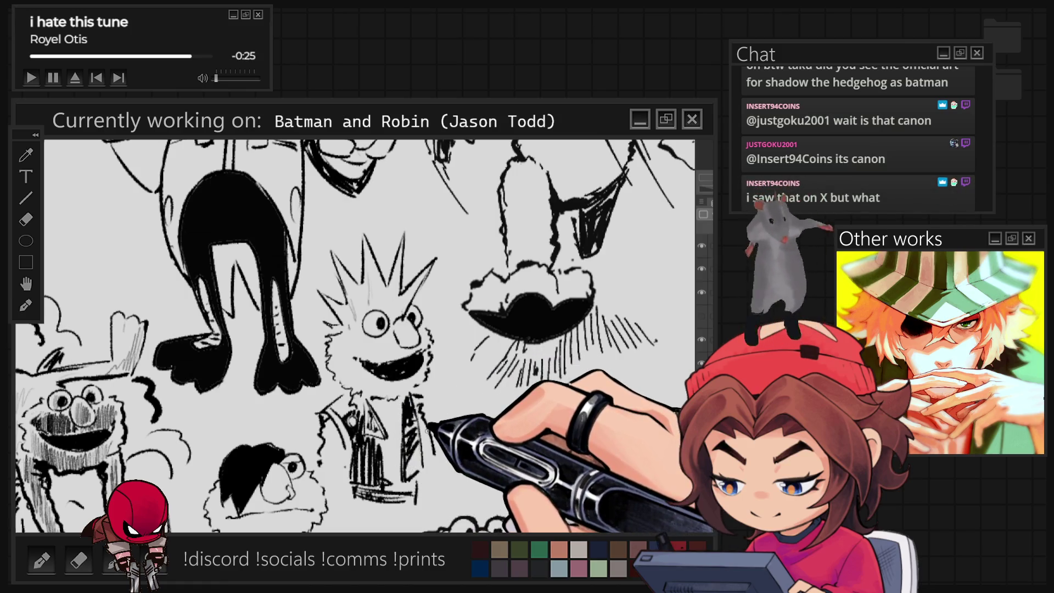
scroll(354, 336, down, 3)
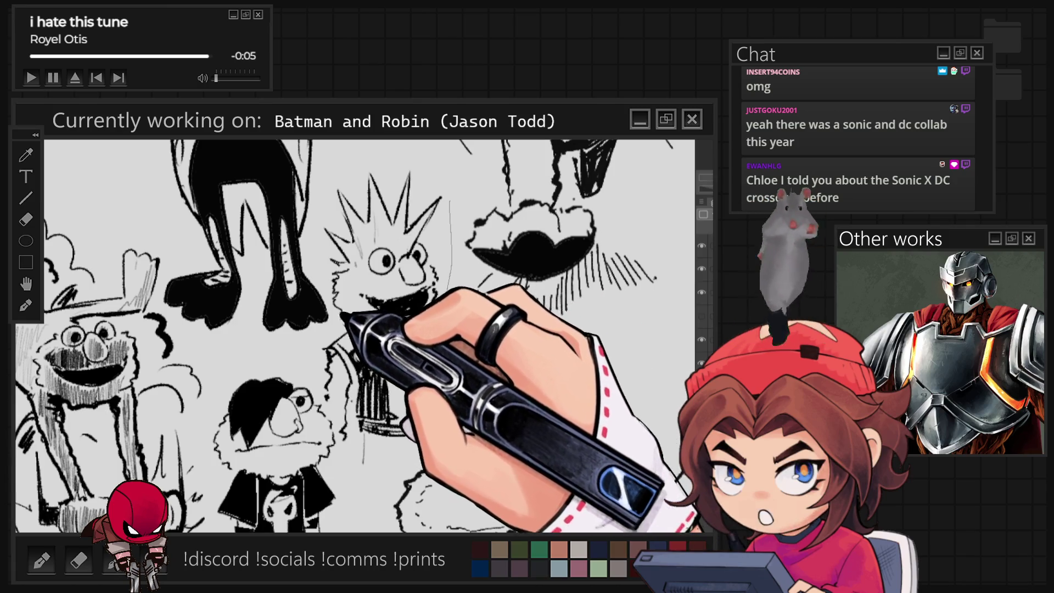
Lasso the spiky Elmo's head and start a Ctrl+T transform on it.
drag(416, 326, 447, 296)
key(ctrl+t)
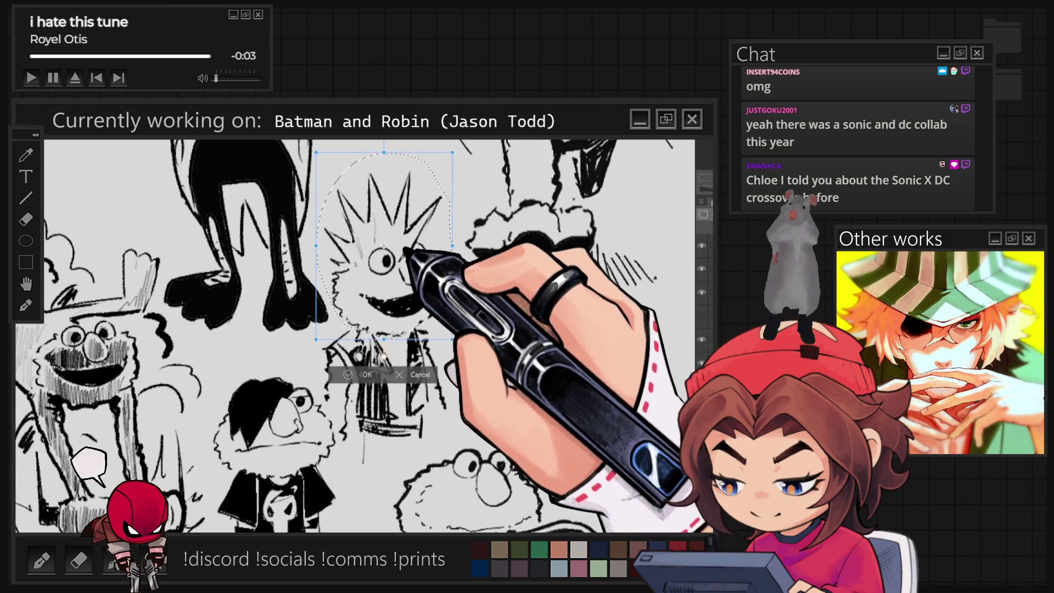
Tilt the spiky head clockwise, lower it, nudge it right, and commit the transform.
drag(447, 187, 455, 194)
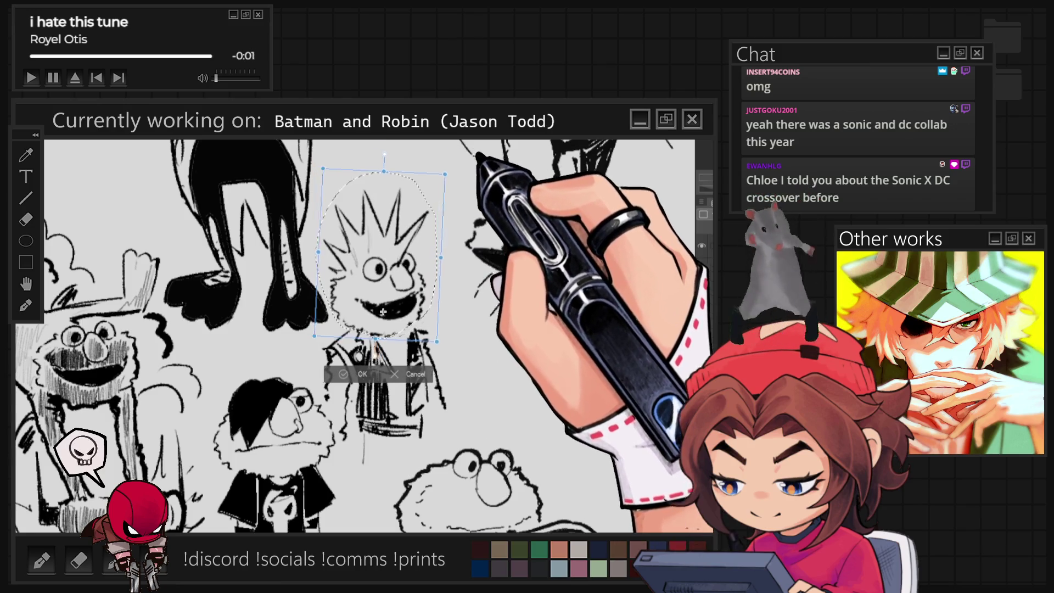
drag(425, 233, 434, 231)
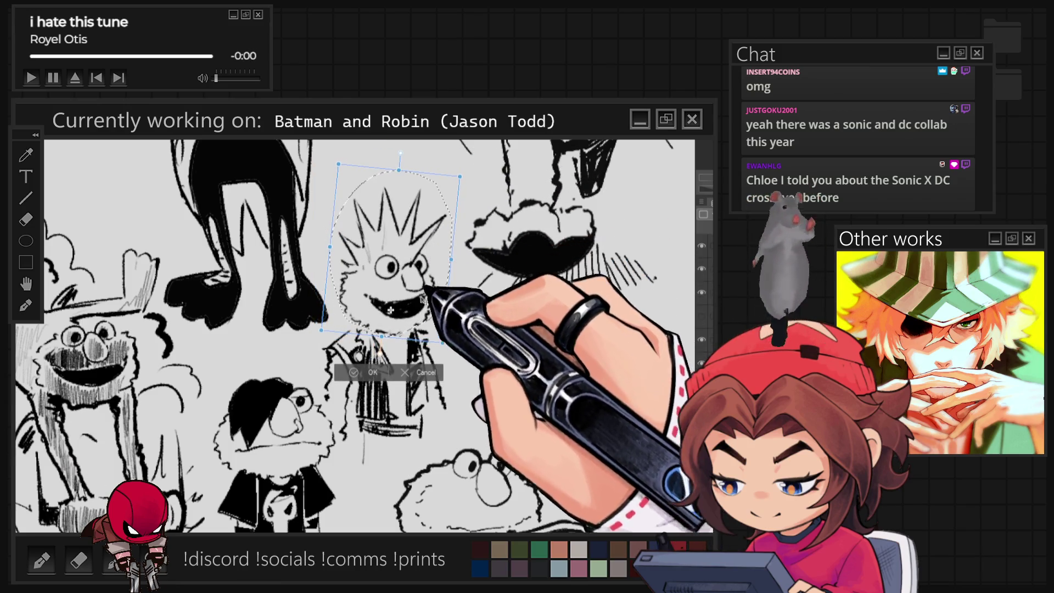
click(354, 373)
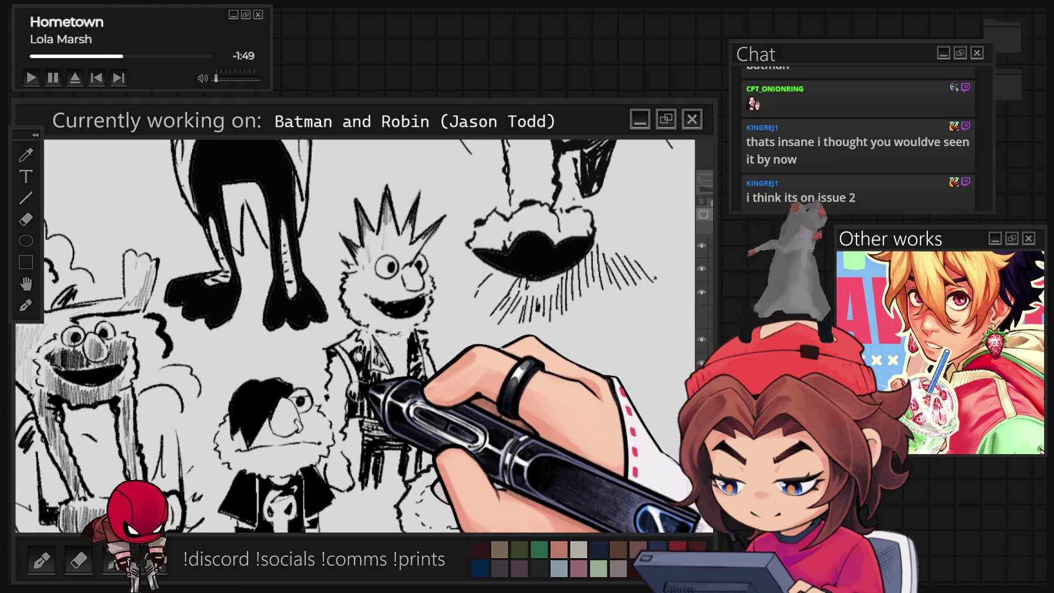
Zoom out on the Elmo sheet, then back in on the lower-middle sketches.
key(ctrl+minus)
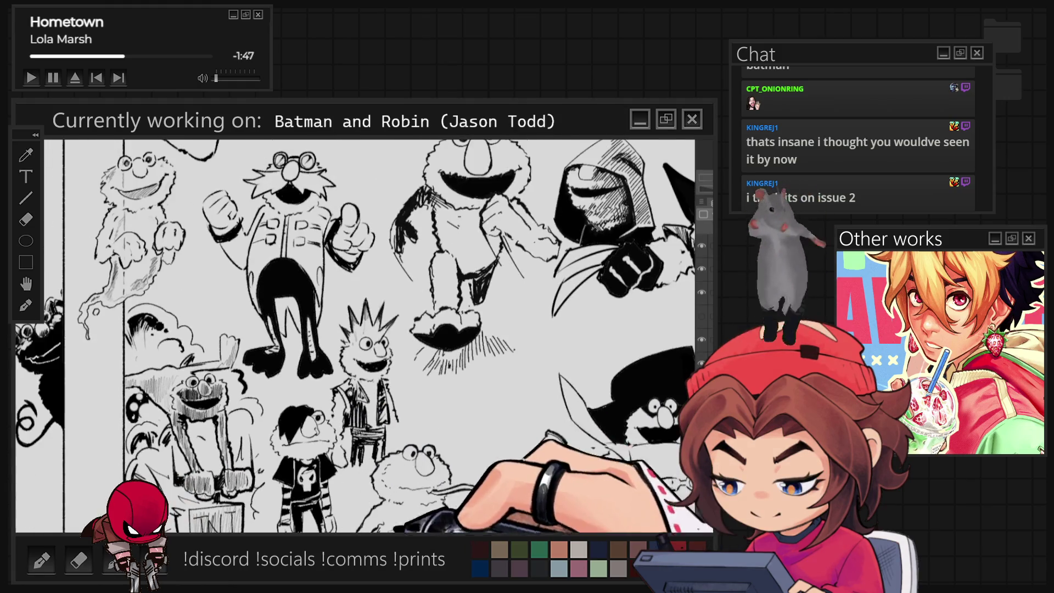
key(ctrl+plus)
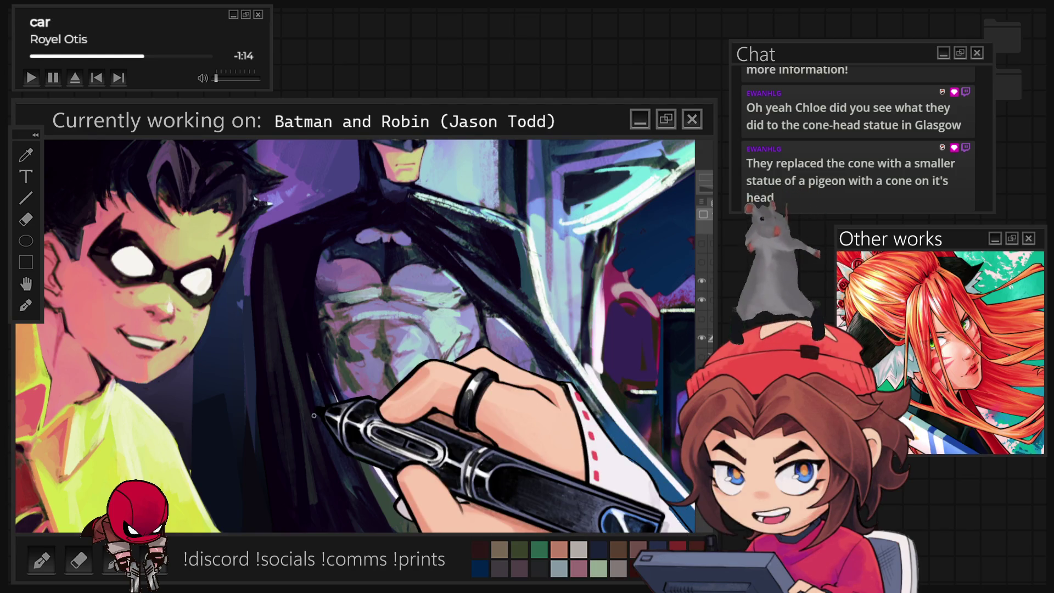
Undo the orange patch on Robin's yellow cape, then zoom out to view the whole painting.
scroll(312, 414, down, 3)
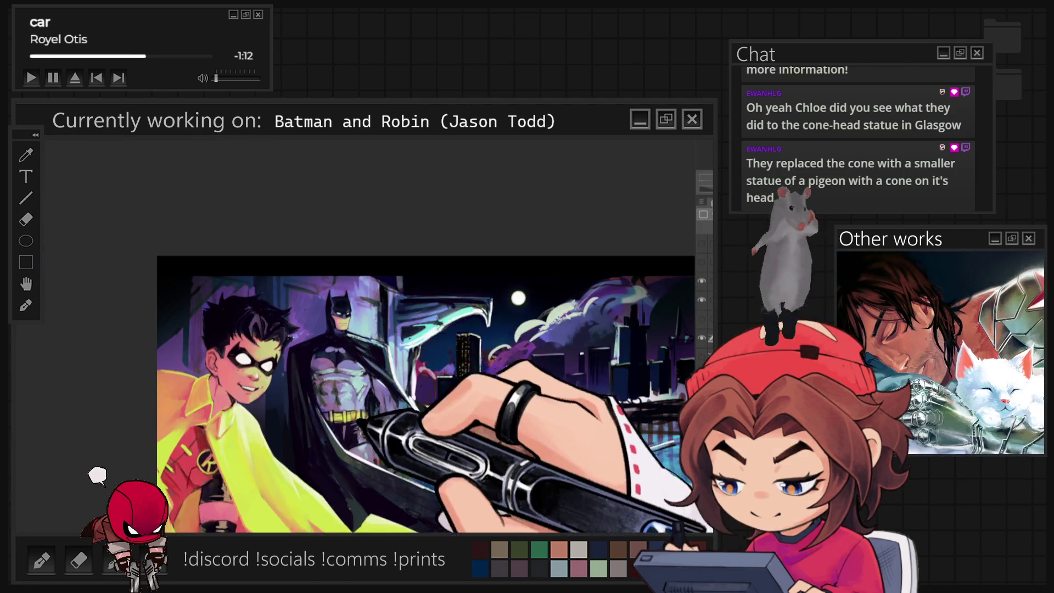
scroll(313, 414, up, 2)
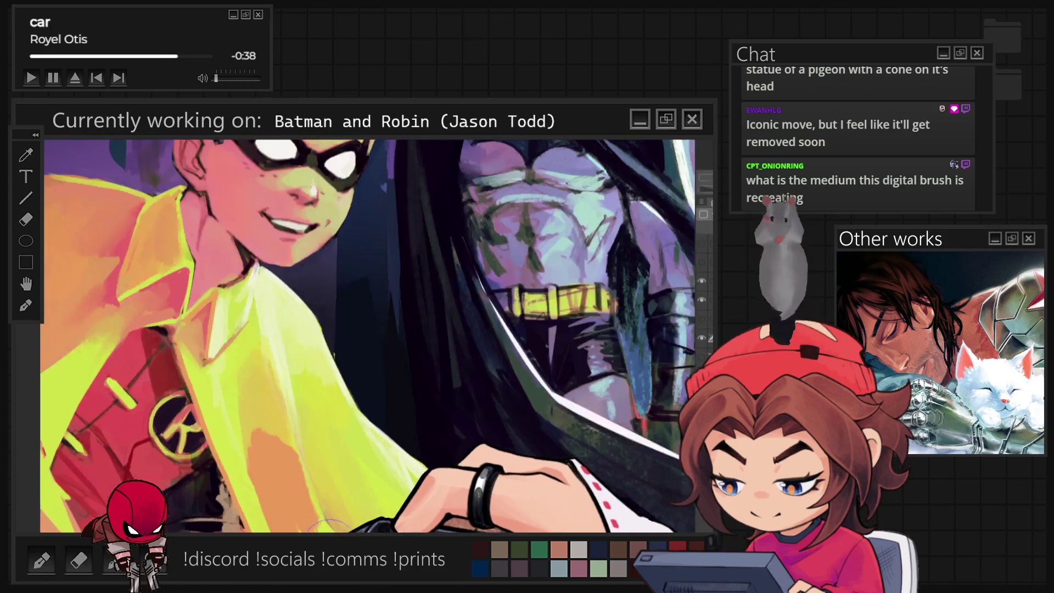
key(ctrl+z)
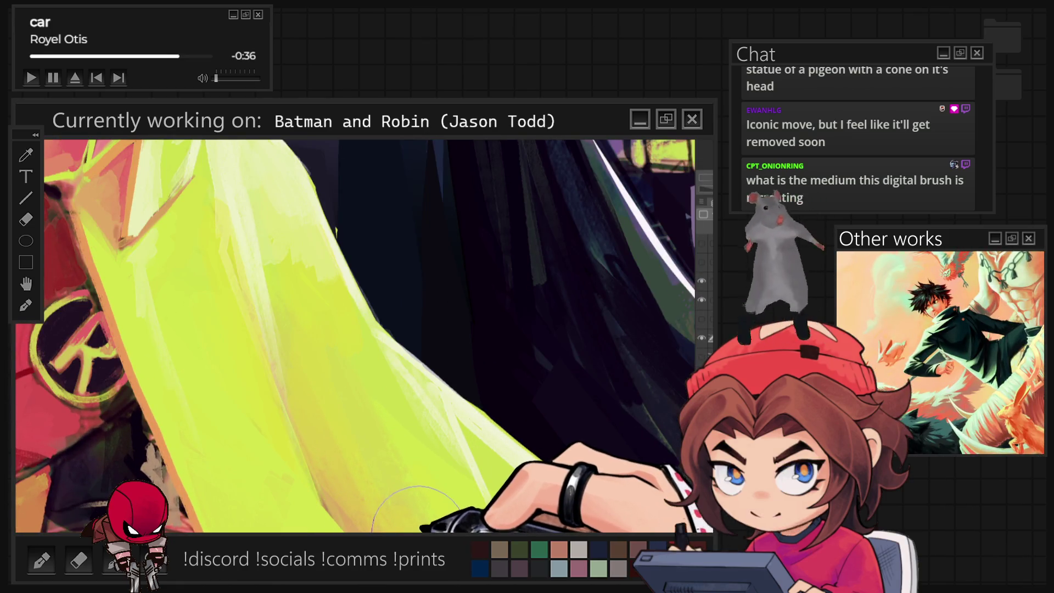
scroll(419, 505, down, 5)
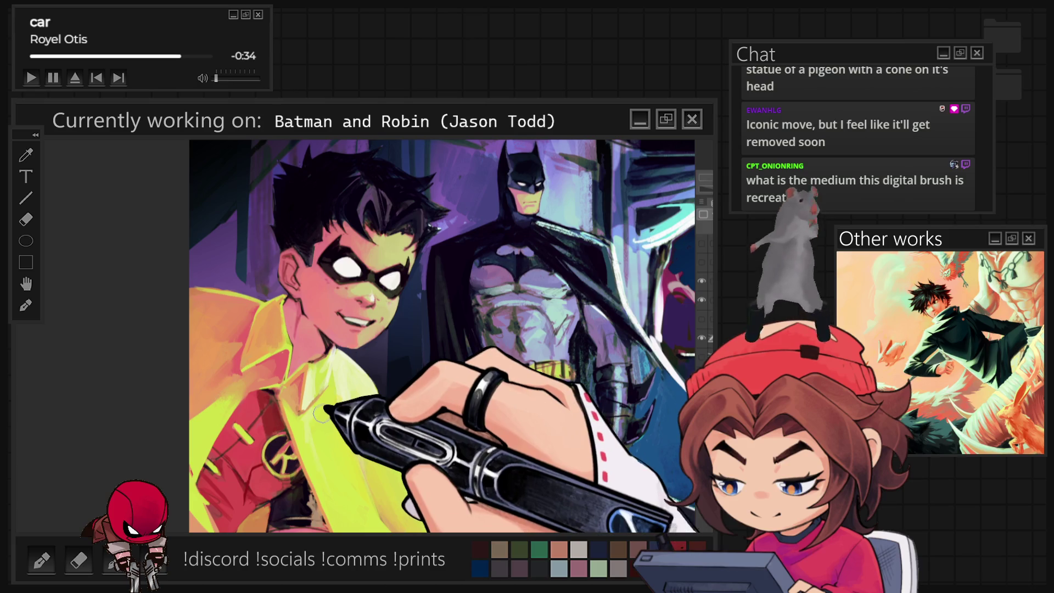
scroll(333, 495, up, 1)
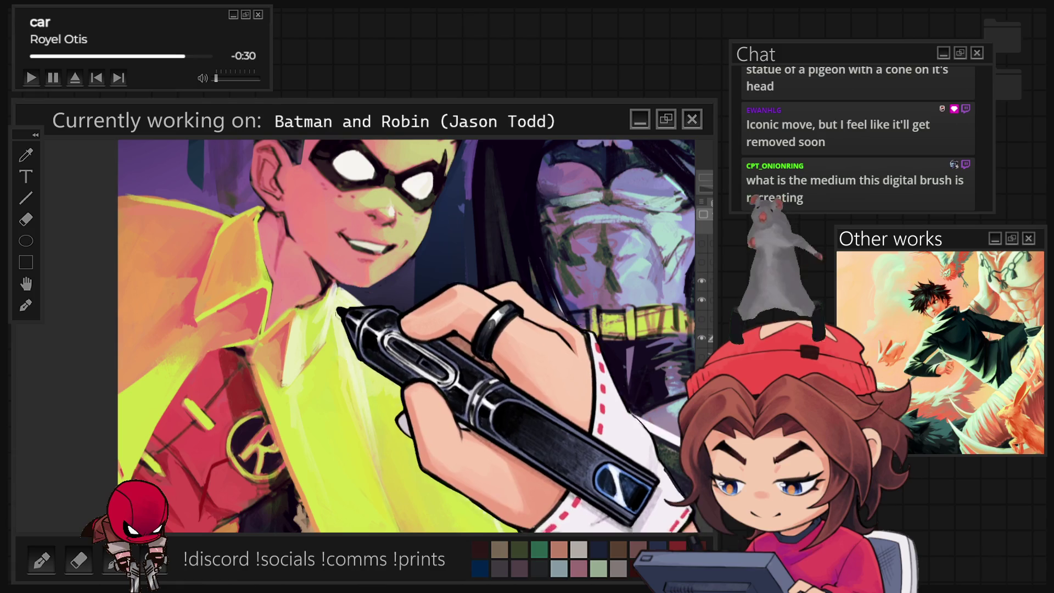
scroll(346, 327, down, 2)
scroll(312, 354, down, 2)
scroll(280, 382, down, 1)
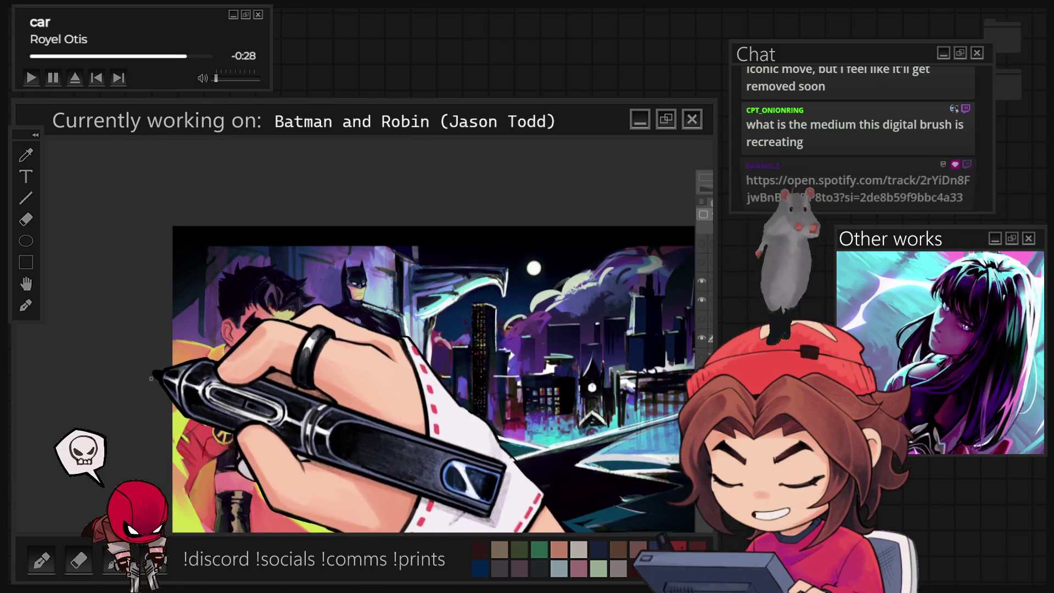
scroll(291, 434, up, 2)
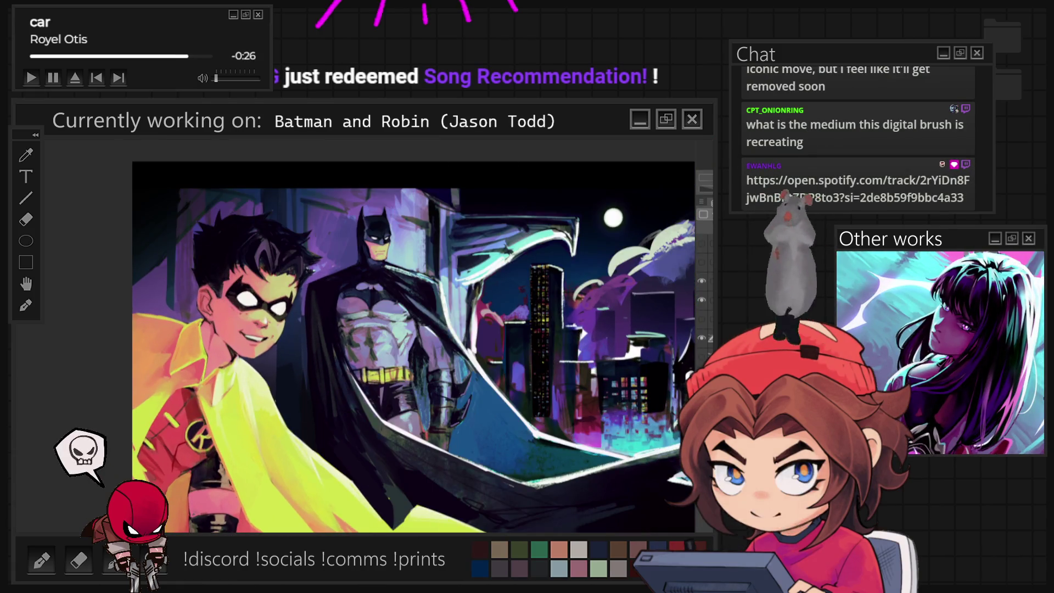